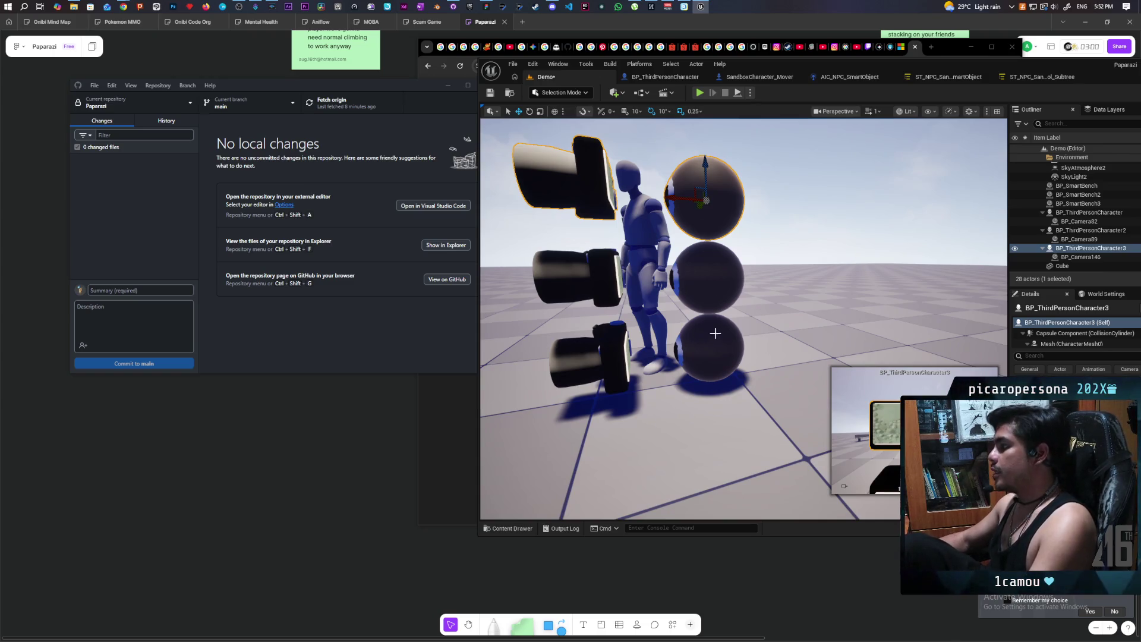
Orbit and focus the view on the camera rigs stacked beside the mannequin
scroll(815, 256, down, 5)
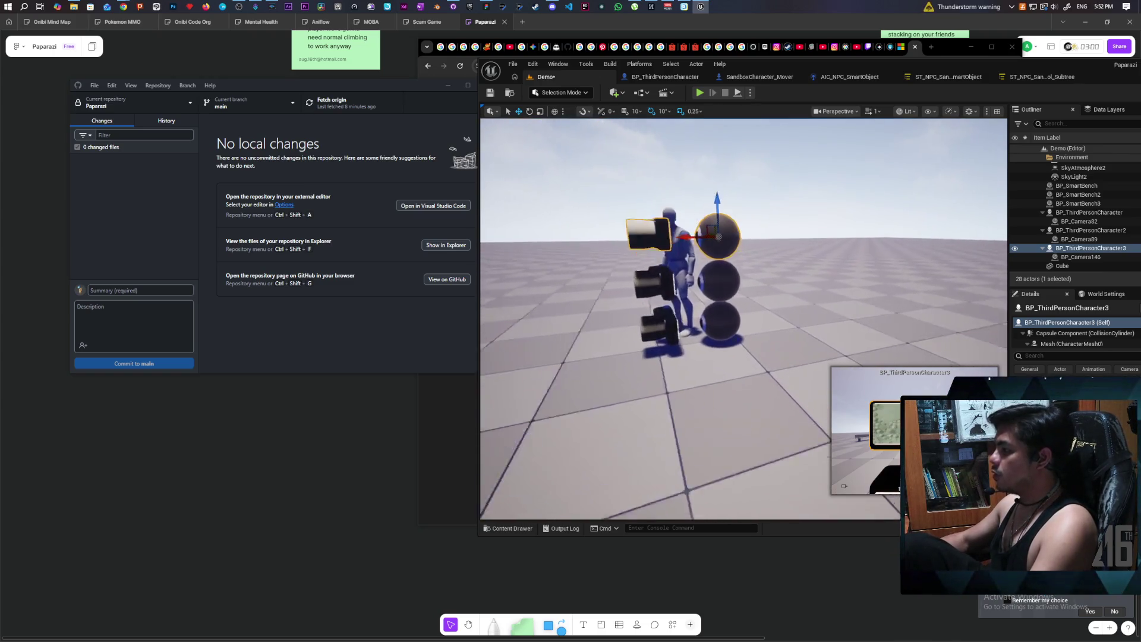
scroll(743, 298, down, 5)
scroll(743, 297, up, 6)
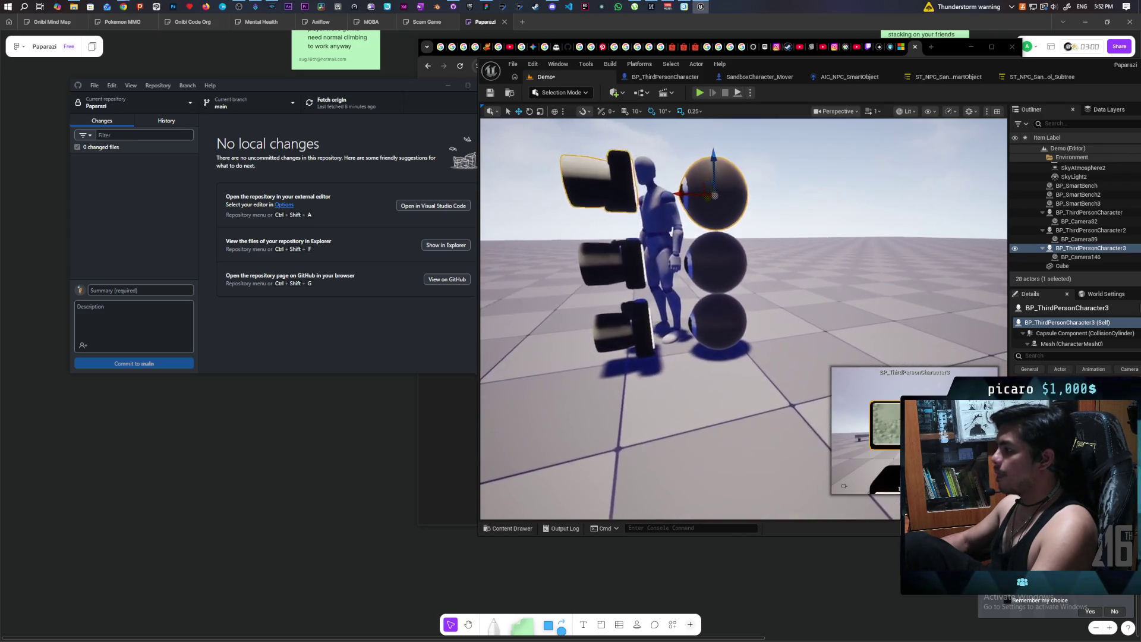
scroll(743, 297, down, 6)
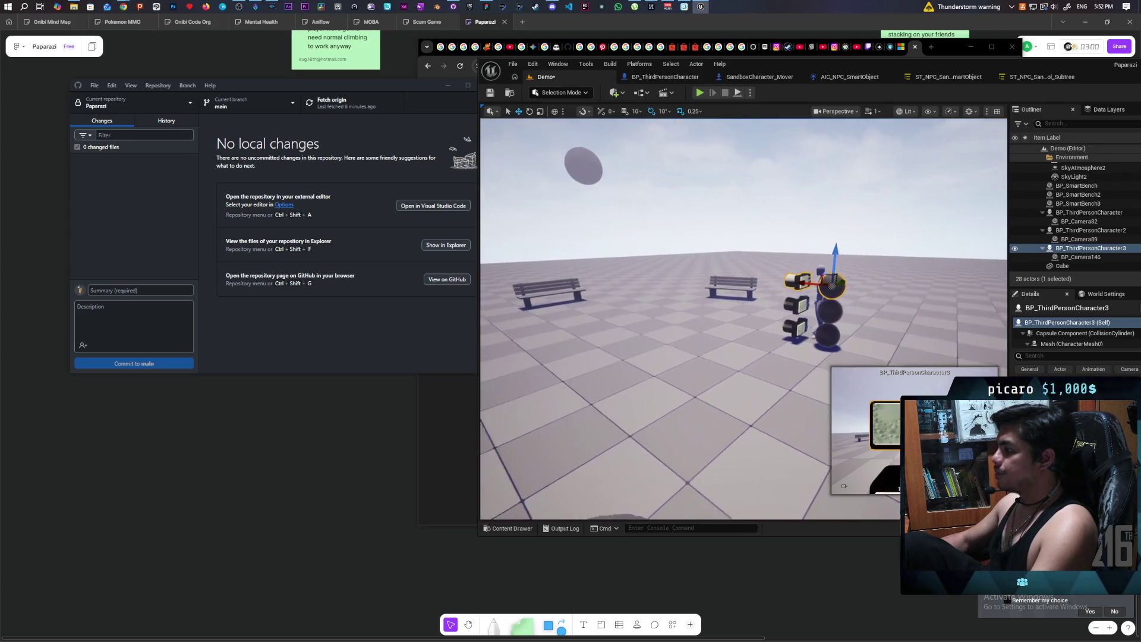
mouse_move(743, 297)
mouse_down()
mouse_move(816, 292)
mouse_move(784, 280)
mouse_move(892, 265)
mouse_move(694, 243)
mouse_move(521, 247)
mouse_move(729, 325)
mouse_up()
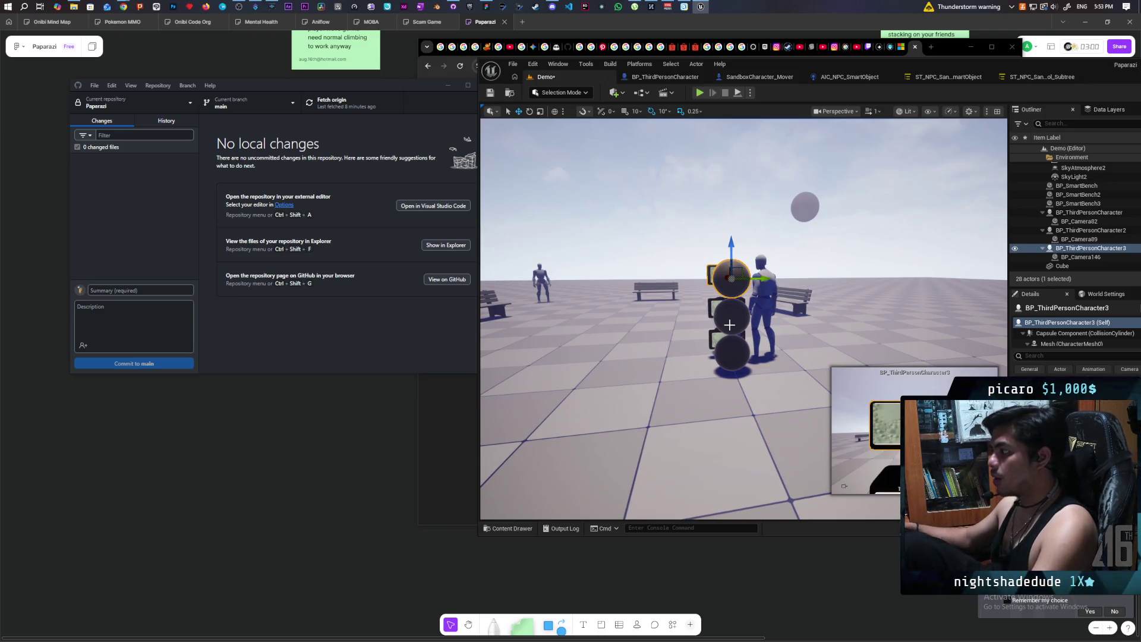
mouse_move(730, 325)
mouse_down()
mouse_move(767, 324)
mouse_move(770, 297)
mouse_move(767, 315)
mouse_up()
key(f)
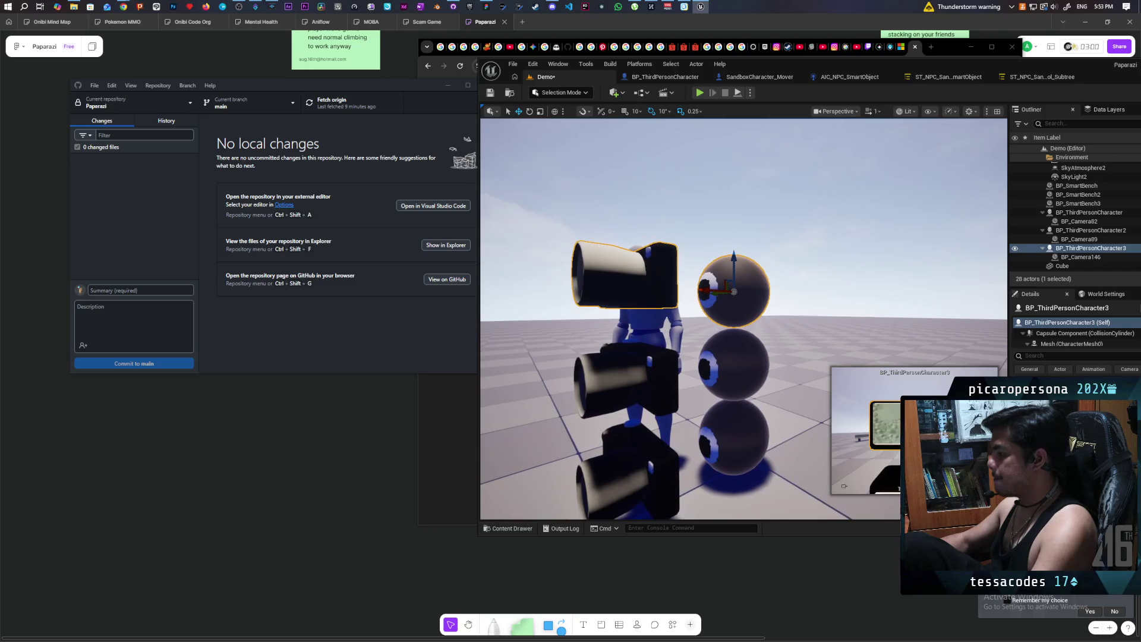
scroll(753, 374, down, 3)
scroll(753, 373, up, 3)
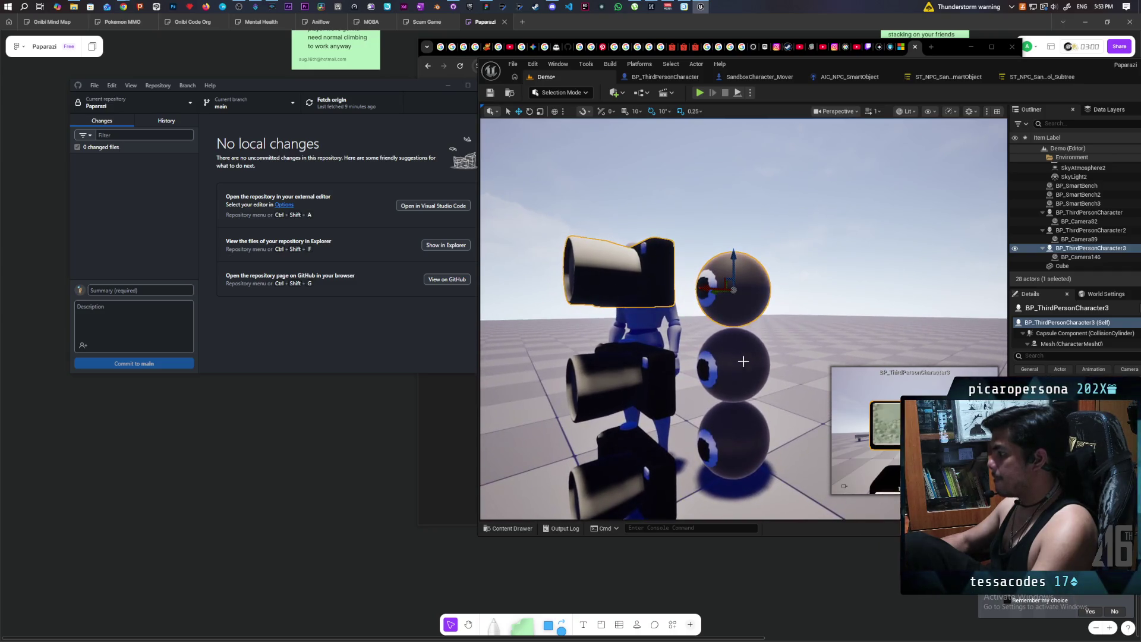
Select and frame all three rigs together, then undo a trial resize of them
ctrl+click(753, 374)
key(f)
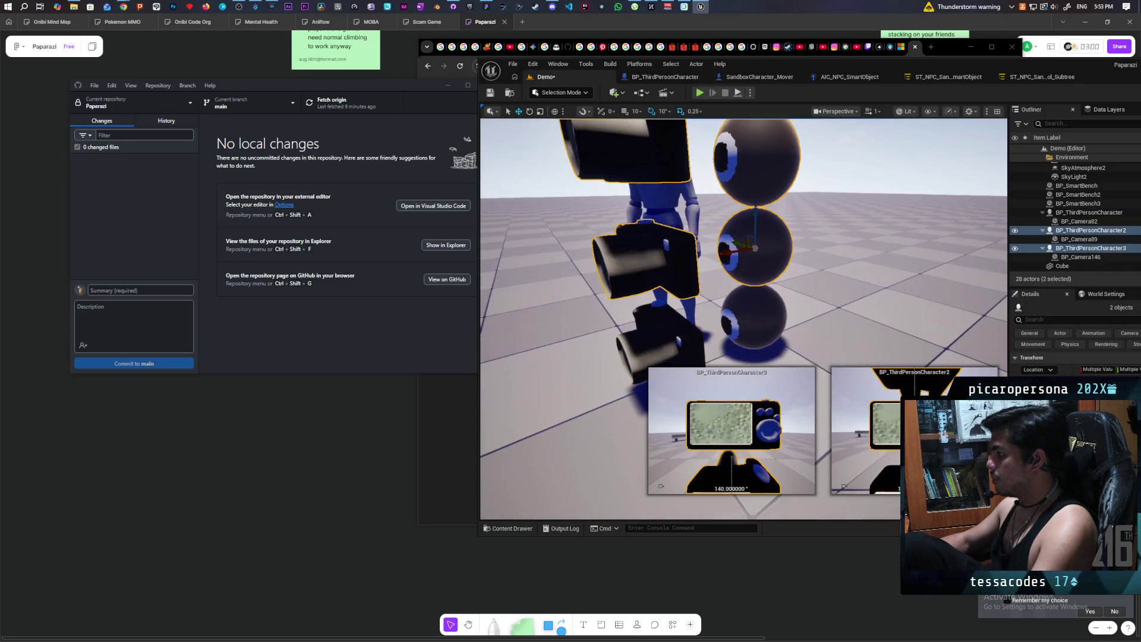
ctrl+click(774, 317)
key(f)
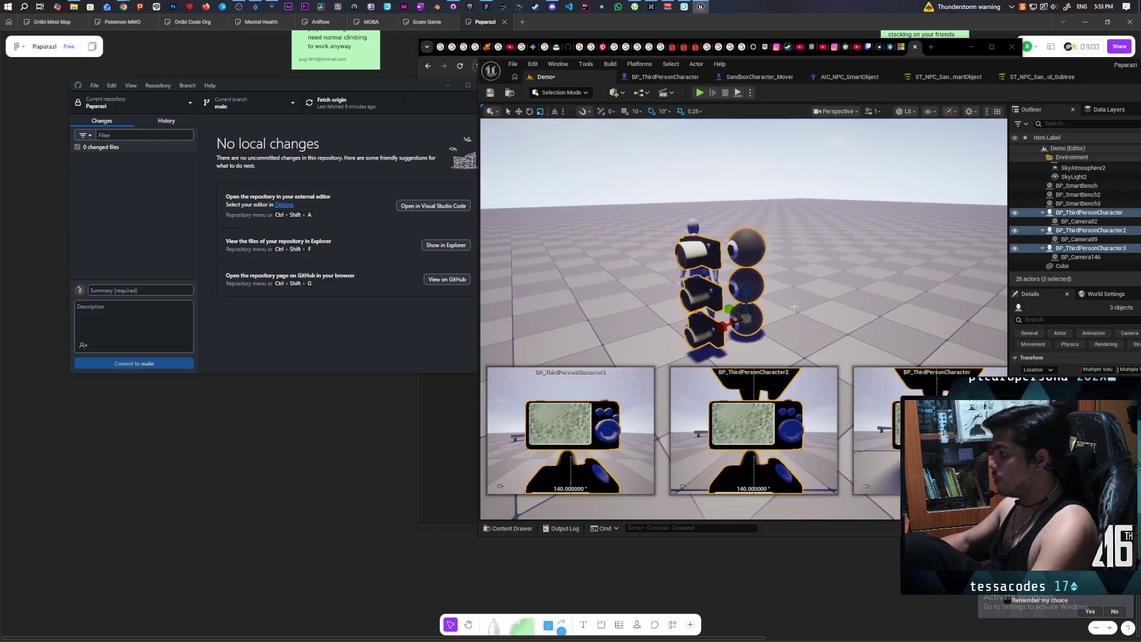
drag(746, 293, 747, 314)
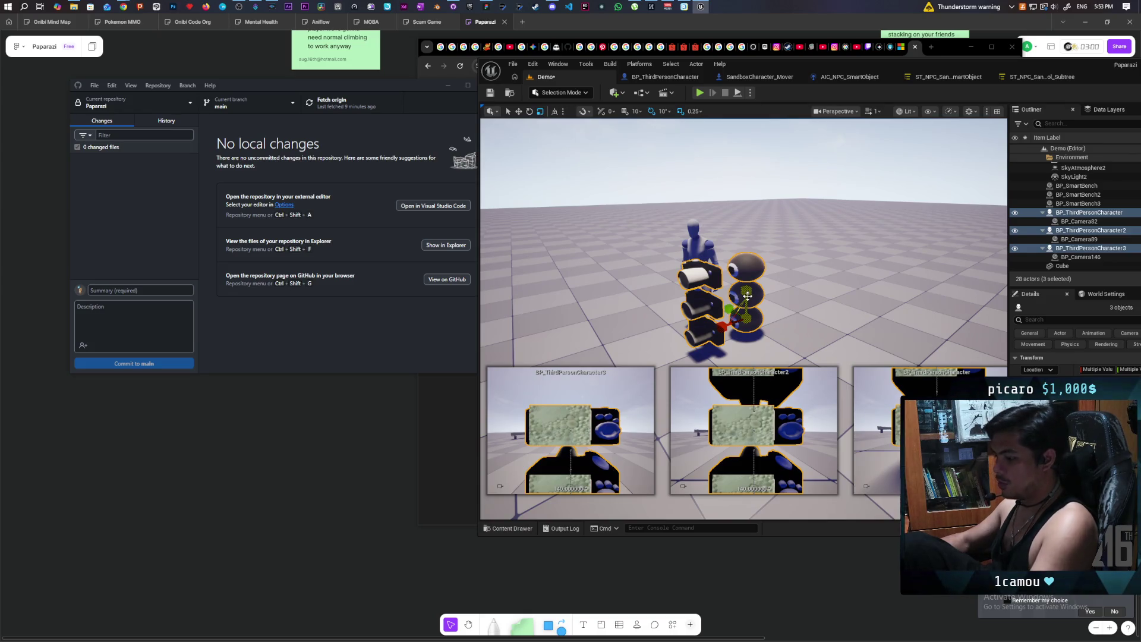
key(ctrl+z)
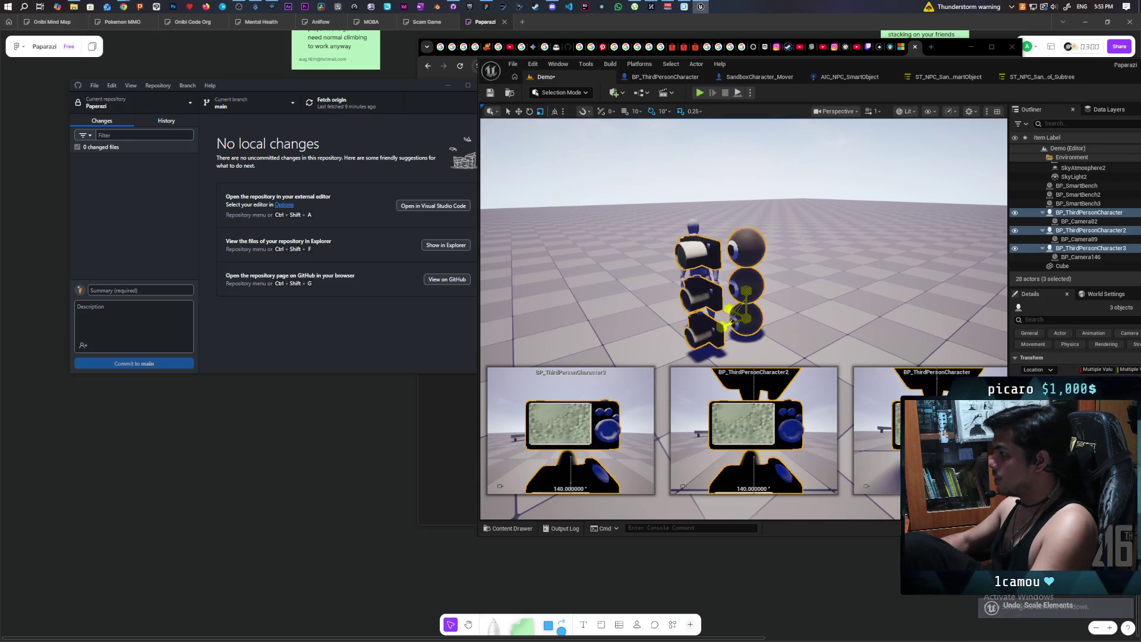
key(ctrl+z)
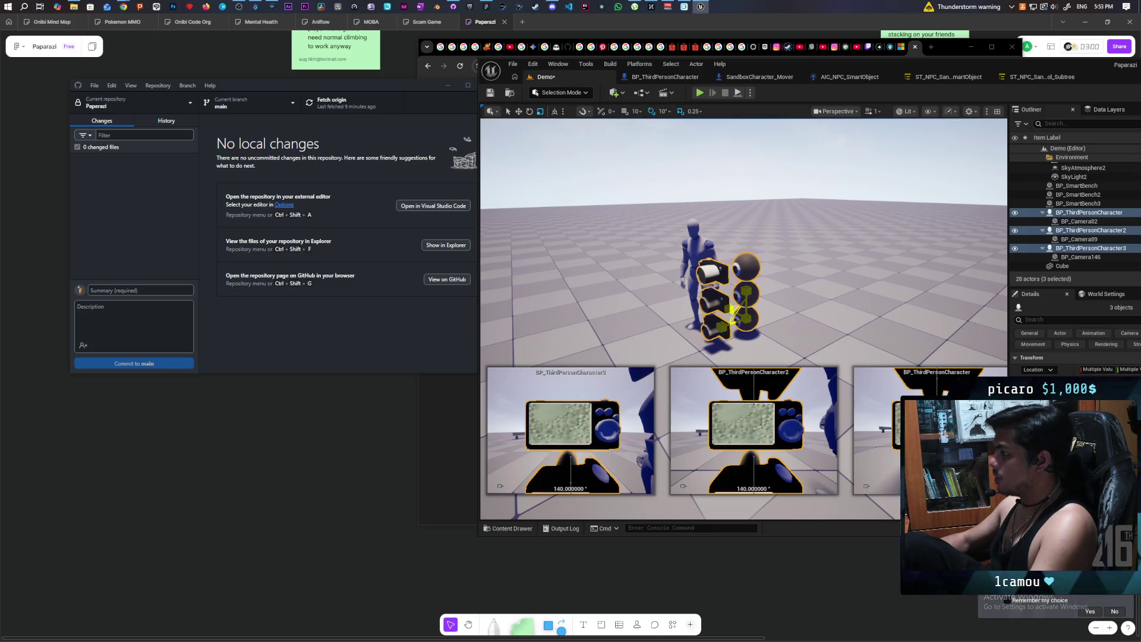
key(f)
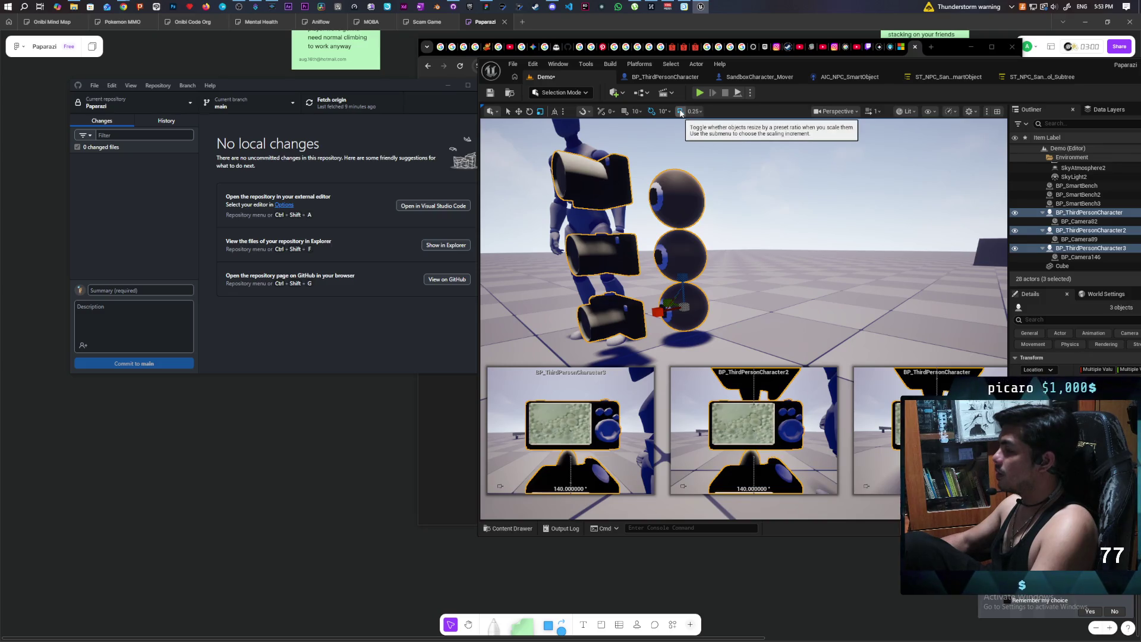
From a side view, Alt-drag BP_ThirdPersonCharacter3 up to create a fourth rig on top
scroll(685, 307, down, 5)
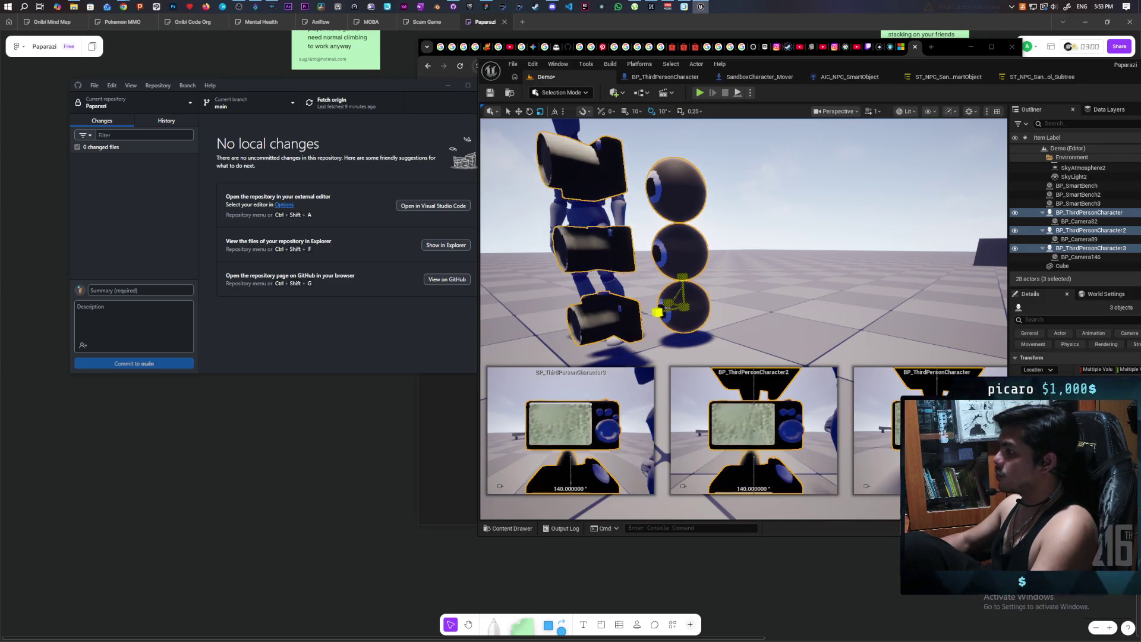
scroll(684, 307, up, 3)
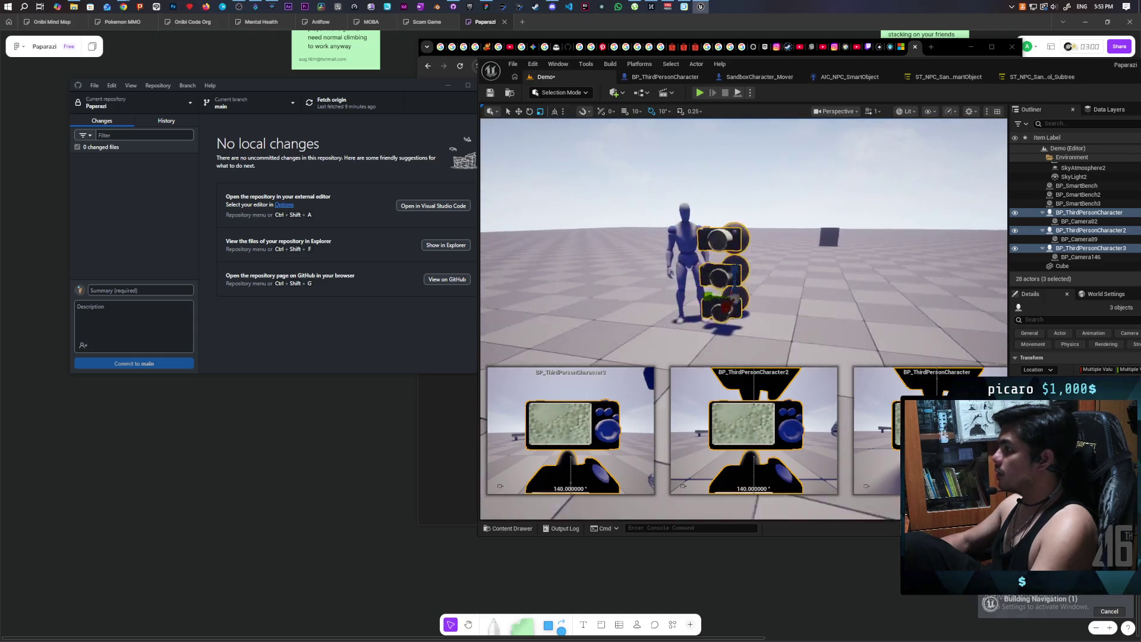
scroll(685, 307, down, 4)
drag(685, 307, 577, 306)
drag(725, 302, 728, 302)
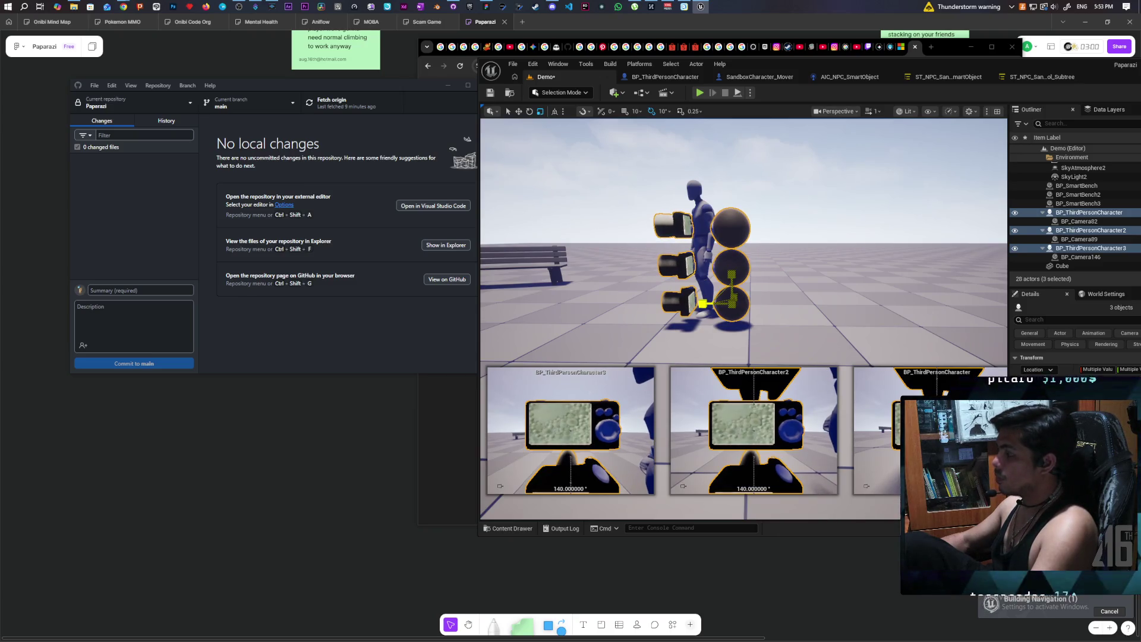
click(730, 226)
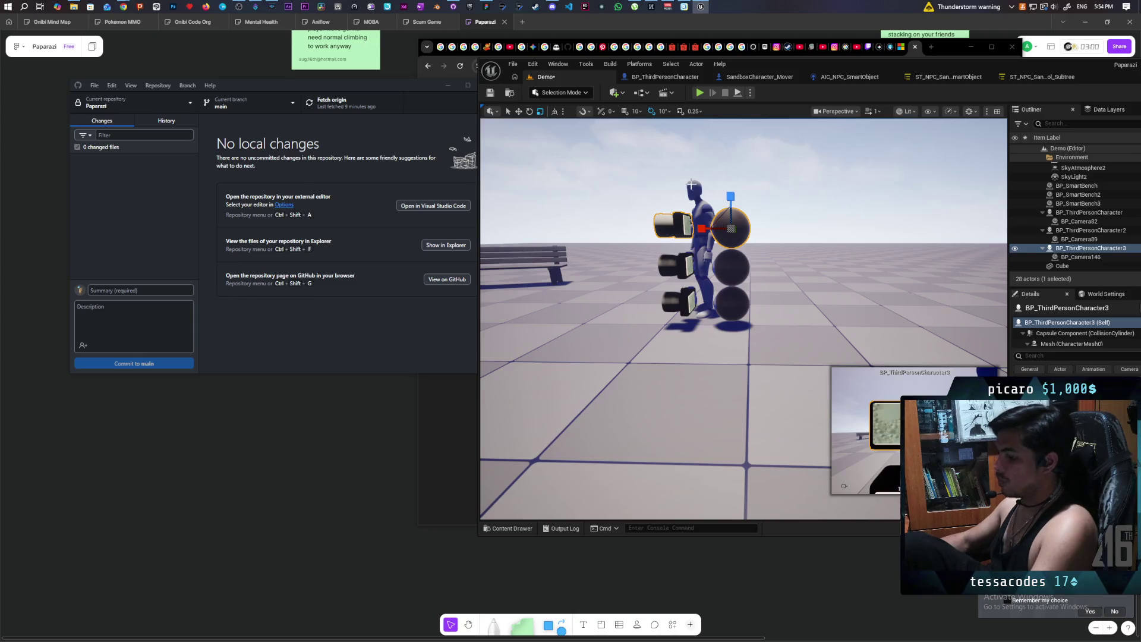
drag(726, 189, 726, 150)
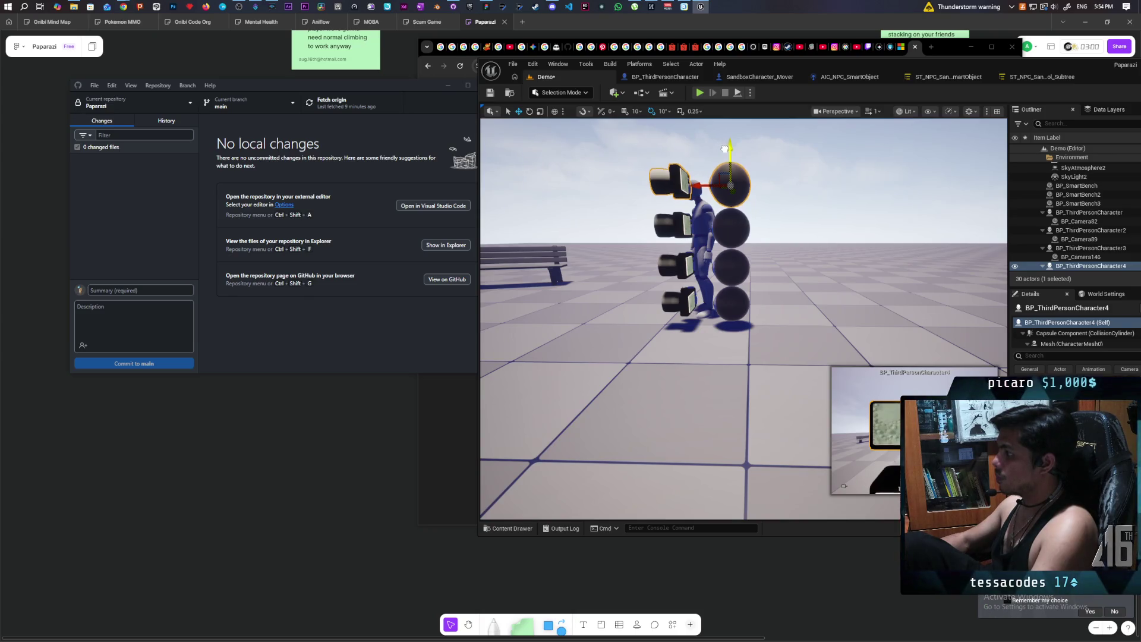
scroll(738, 280, up, 3)
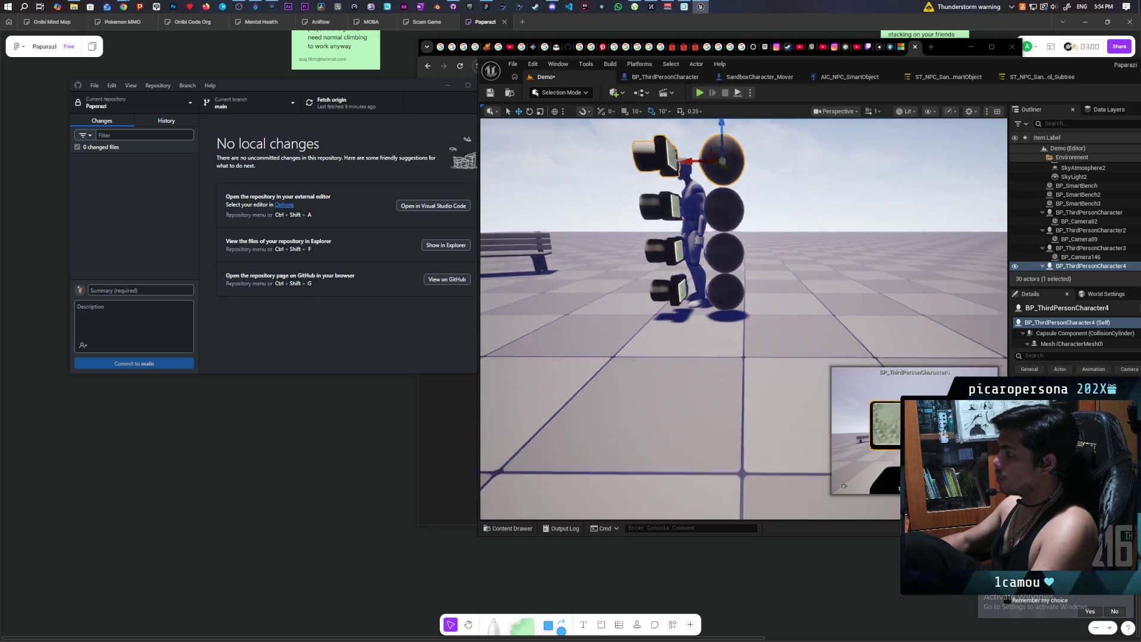
Move each rig, bottom to BP_ThirdPersonCharacter4, right along X into a column
click(737, 280)
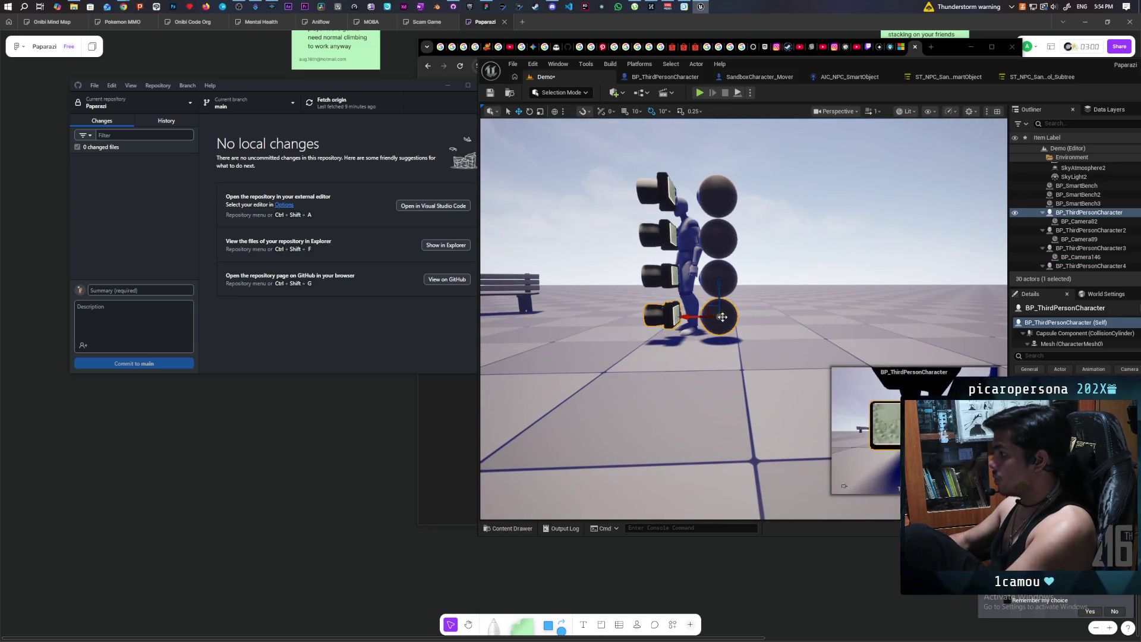
drag(696, 317, 763, 323)
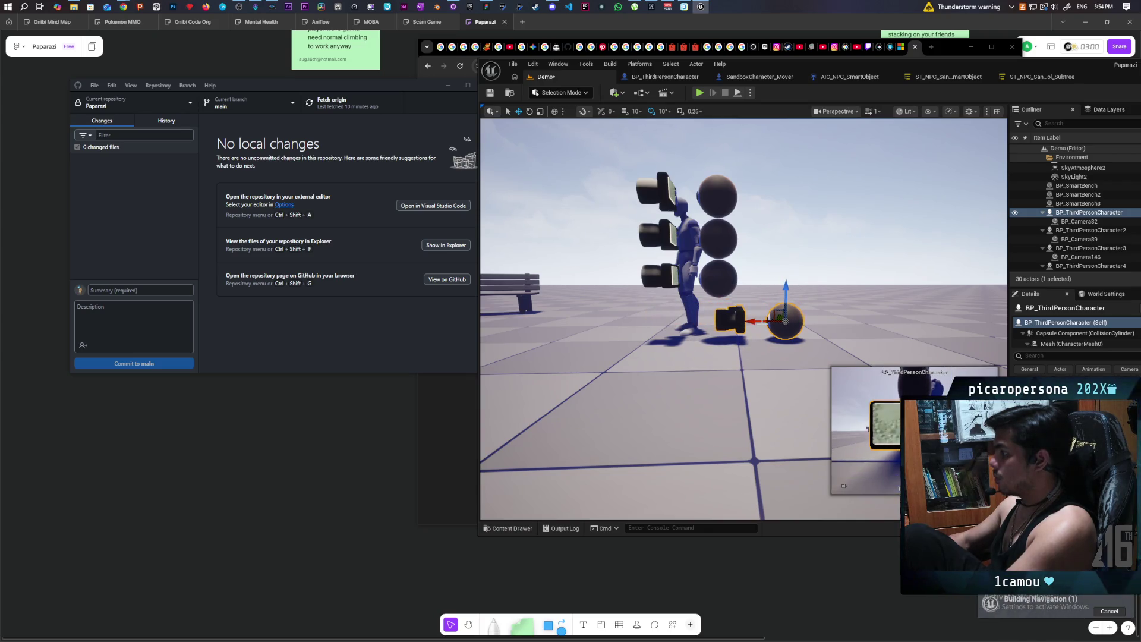
click(734, 284)
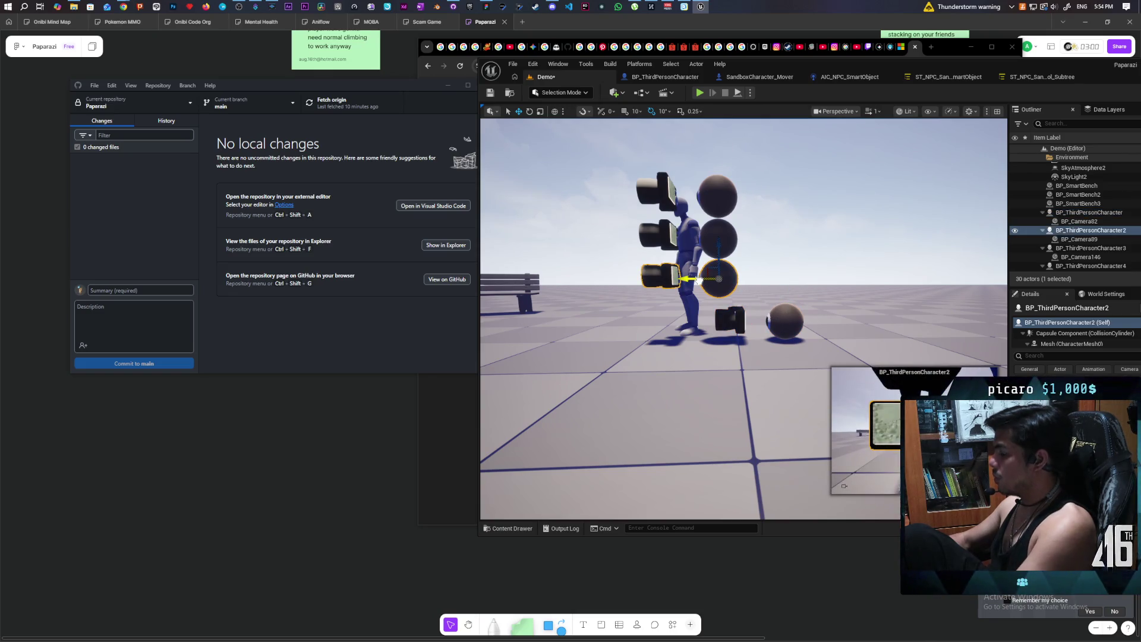
drag(700, 280, 763, 291)
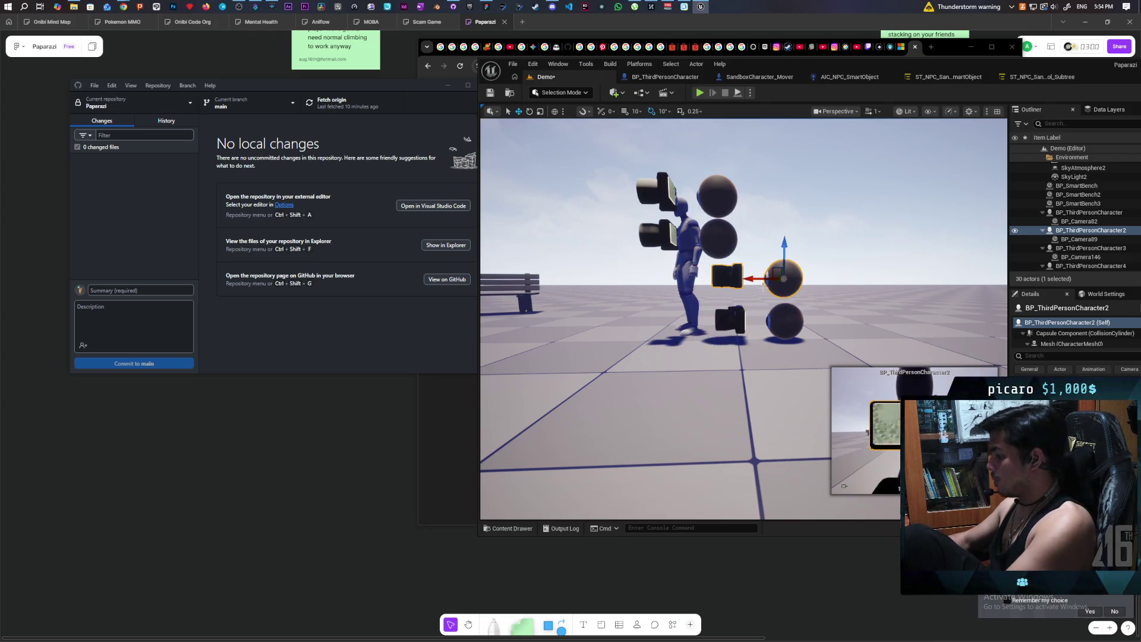
drag(764, 281, 761, 279)
click(718, 238)
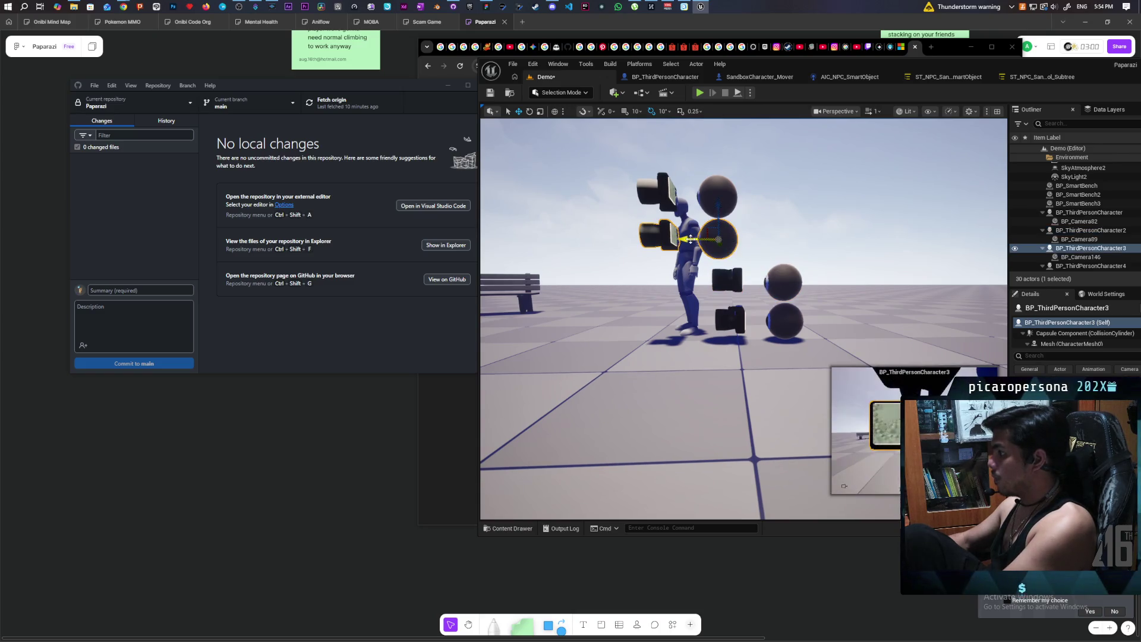
drag(691, 247, 753, 247)
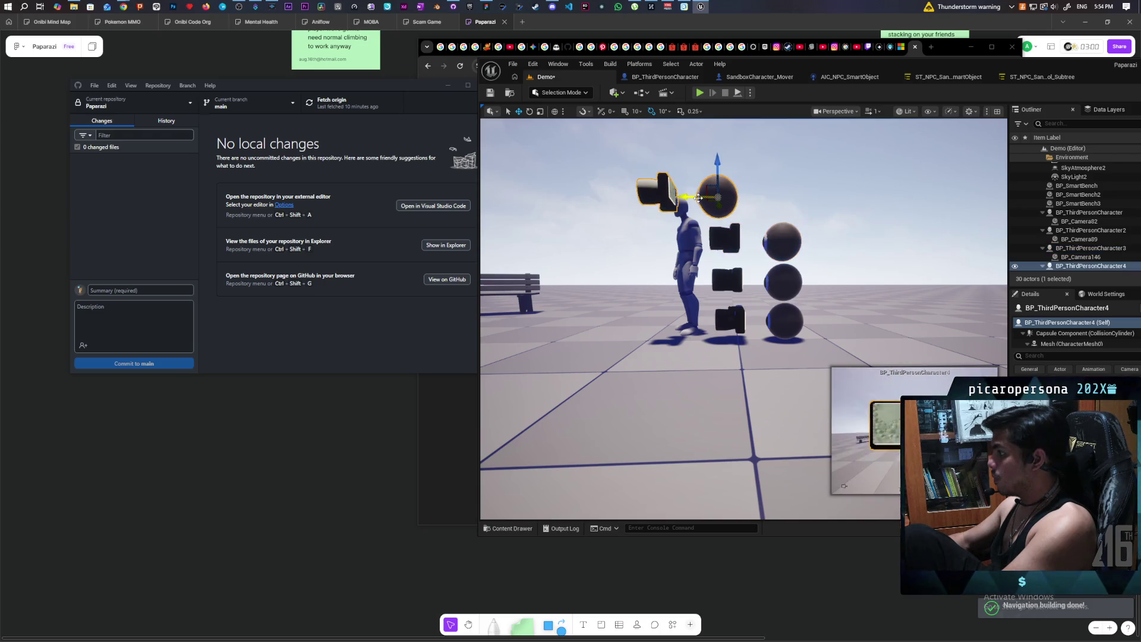
click(697, 198)
drag(697, 198, 763, 205)
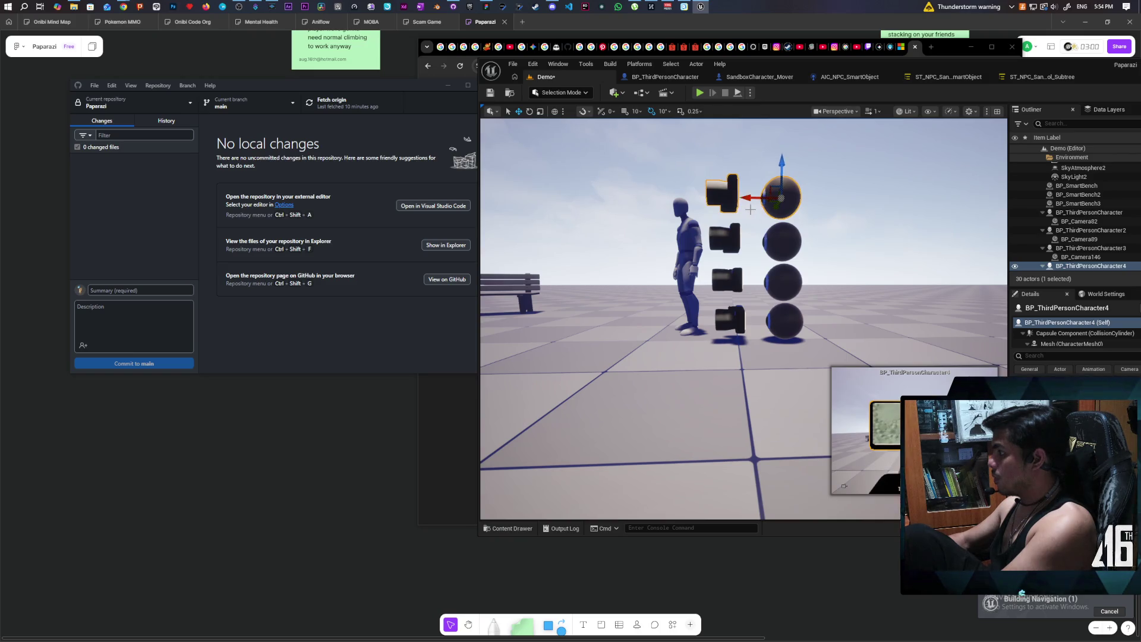
Tilt the view down to the rig column and add the second rig to the selection
mouse_move(760, 205)
mouse_down()
mouse_move(768, 172)
mouse_move(735, 279)
mouse_move(693, 238)
mouse_up()
scroll(744, 315, down, 5)
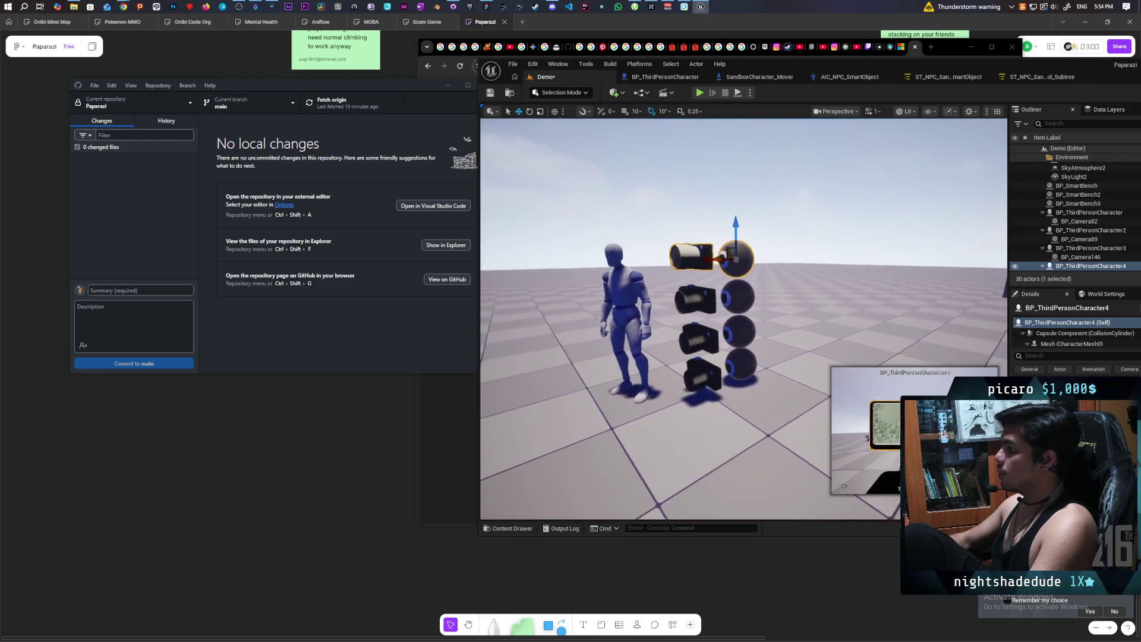
drag(827, 273, 824, 274)
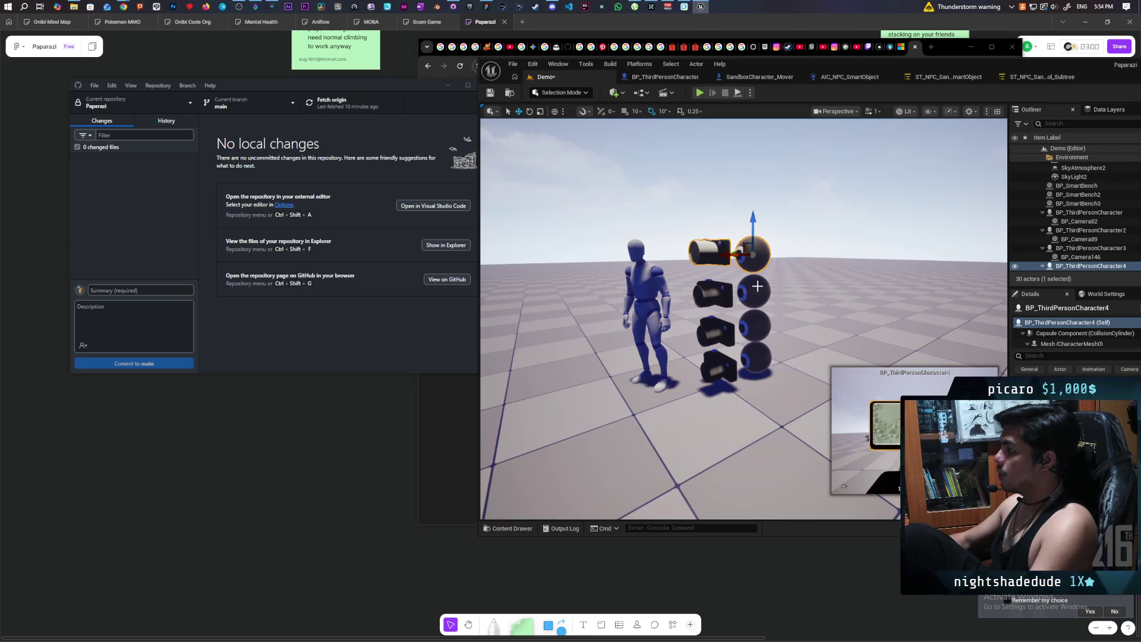
ctrl+click(757, 288)
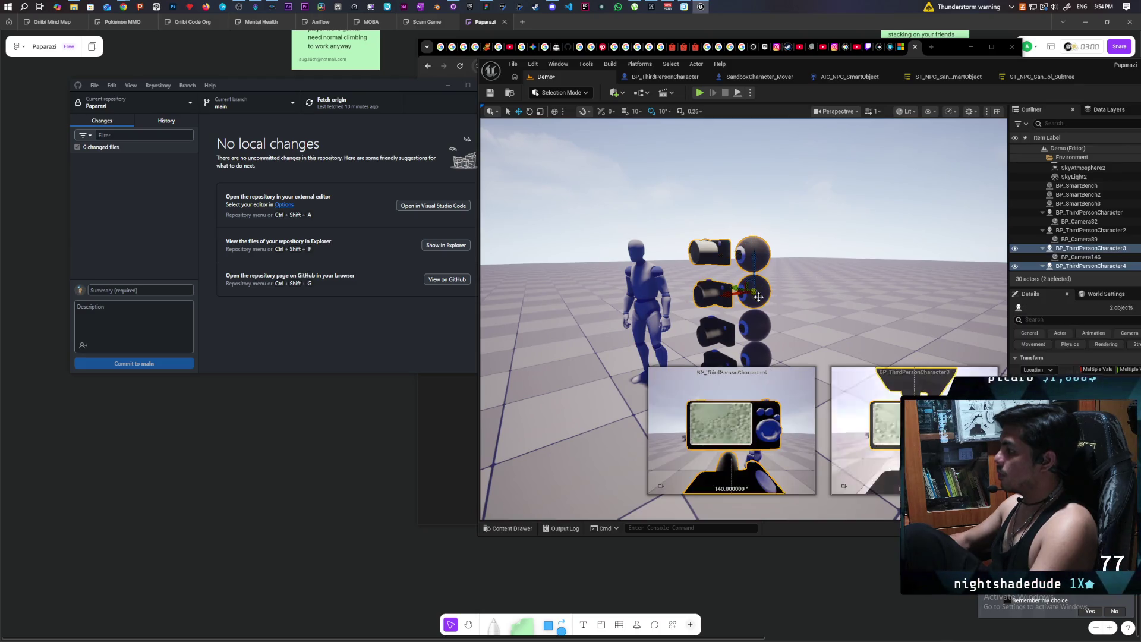
Undo the rig scale change, switch to the Scale gizmo, and select only BP_ThirdPersonCharacter
ctrl+click(762, 330)
ctrl+click(755, 356)
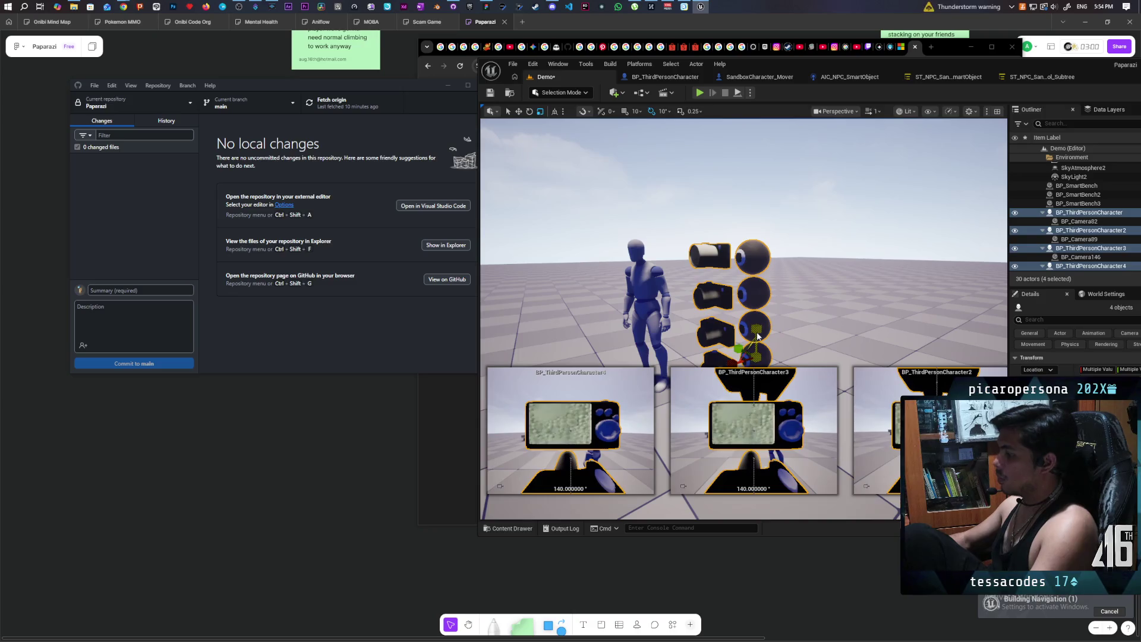
key(ctrl+z)
key(w)
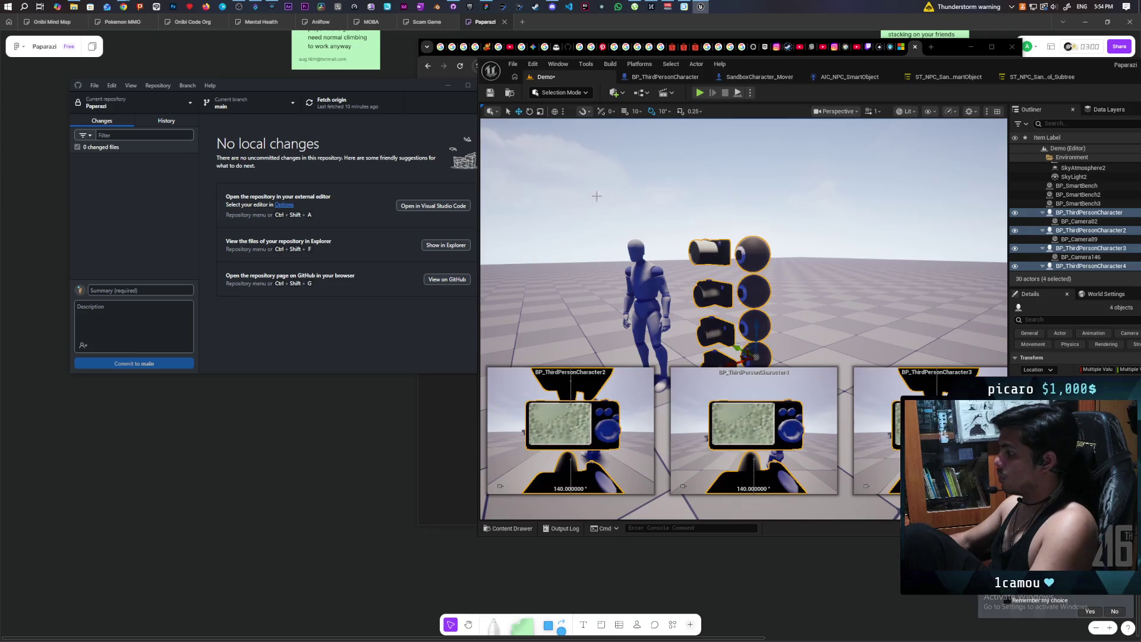
key(e)
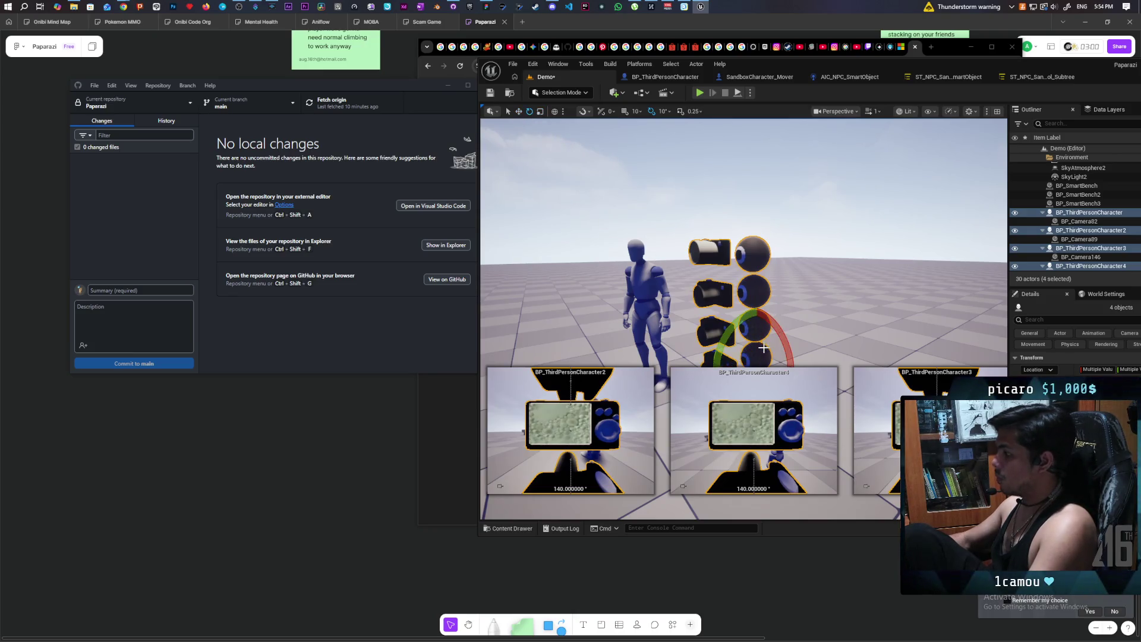
key(r)
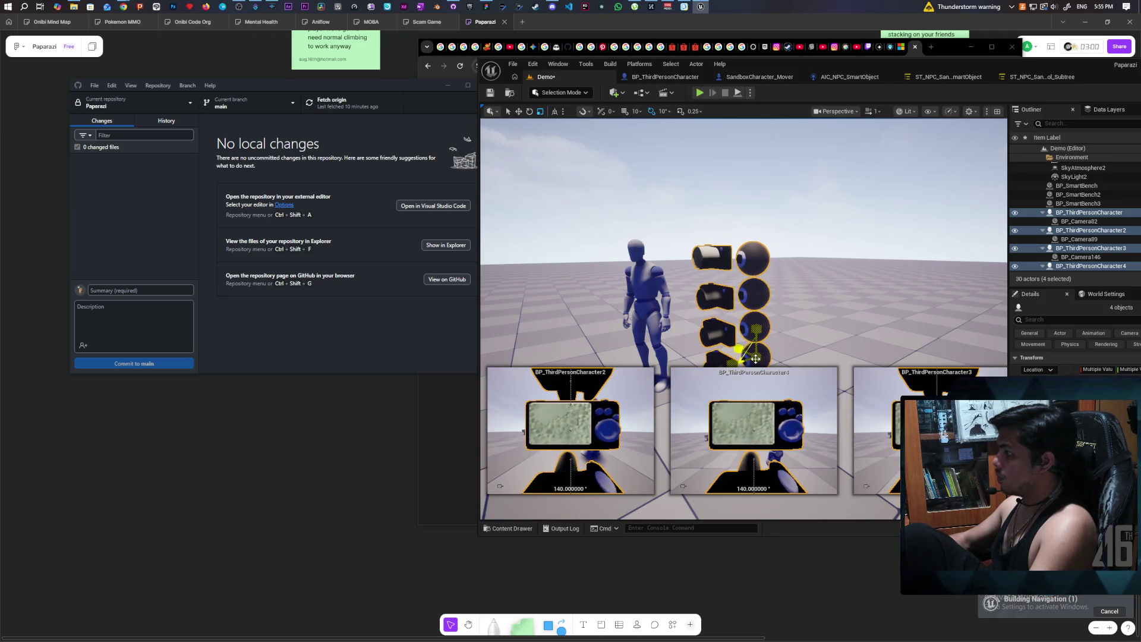
click(755, 359)
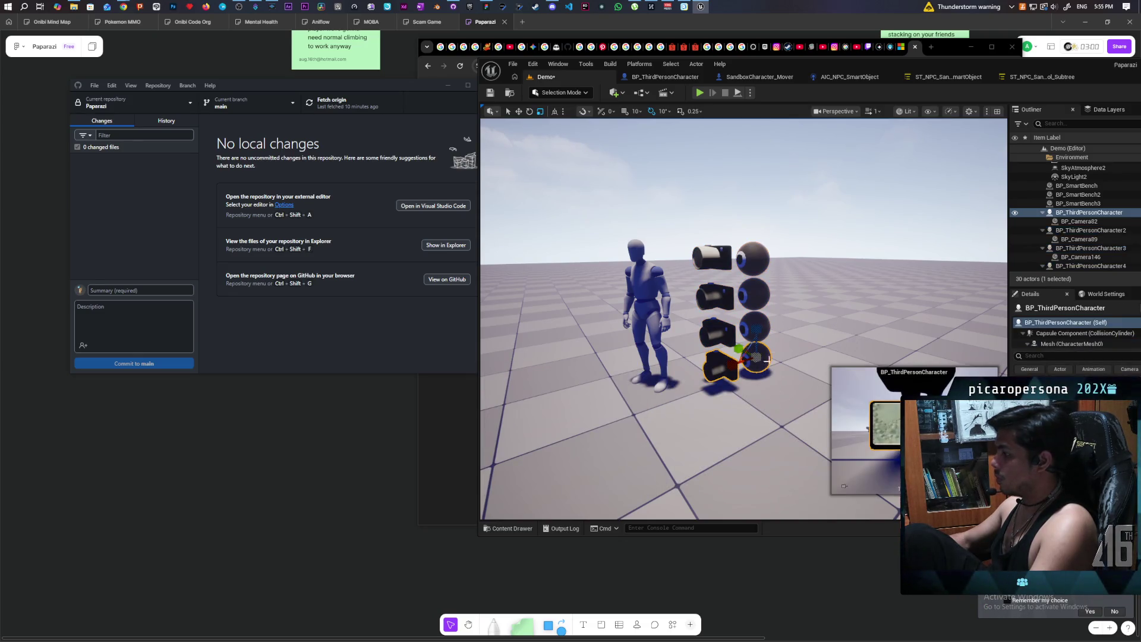
Select BP_ThirdPersonCharacter4 and fly around the mannequin and four-rig column to inspect it
click(756, 257)
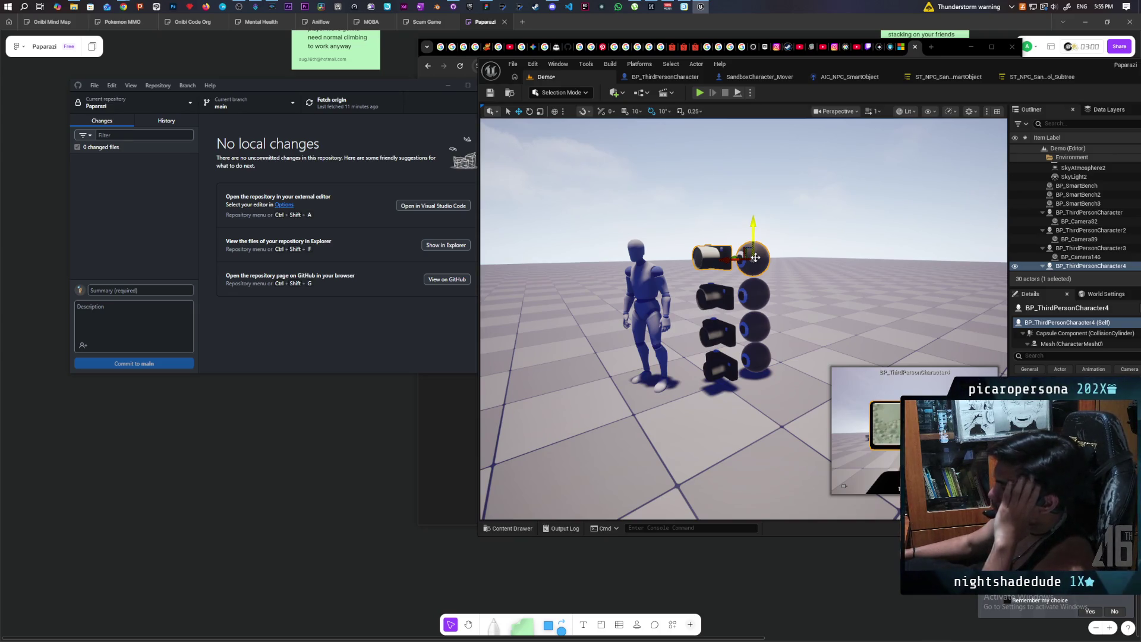
key(d)
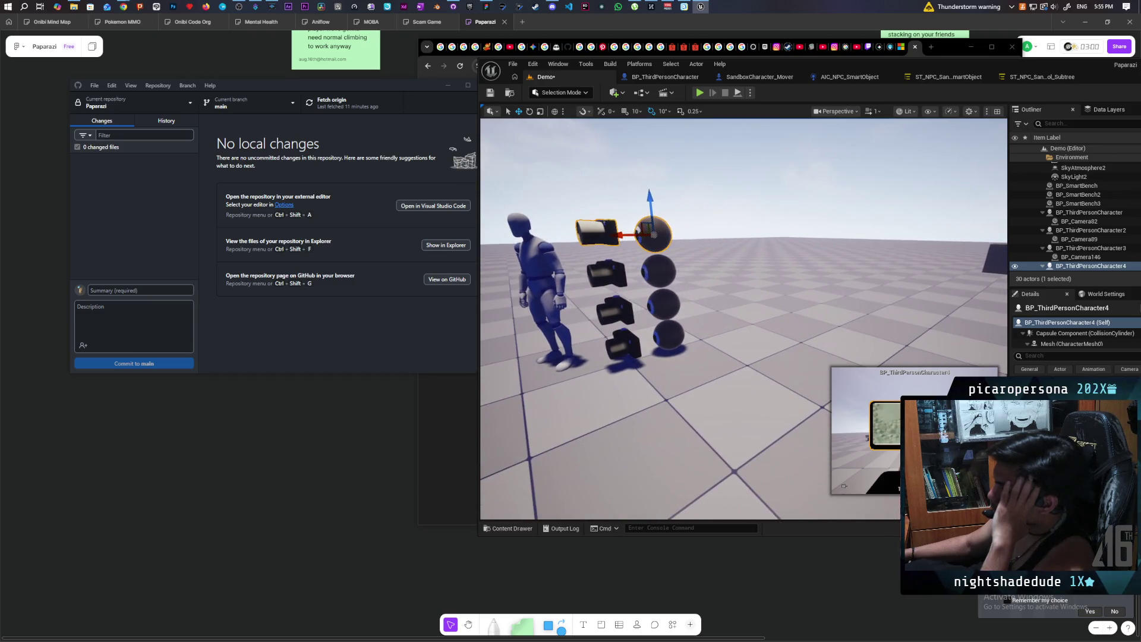
key(a)
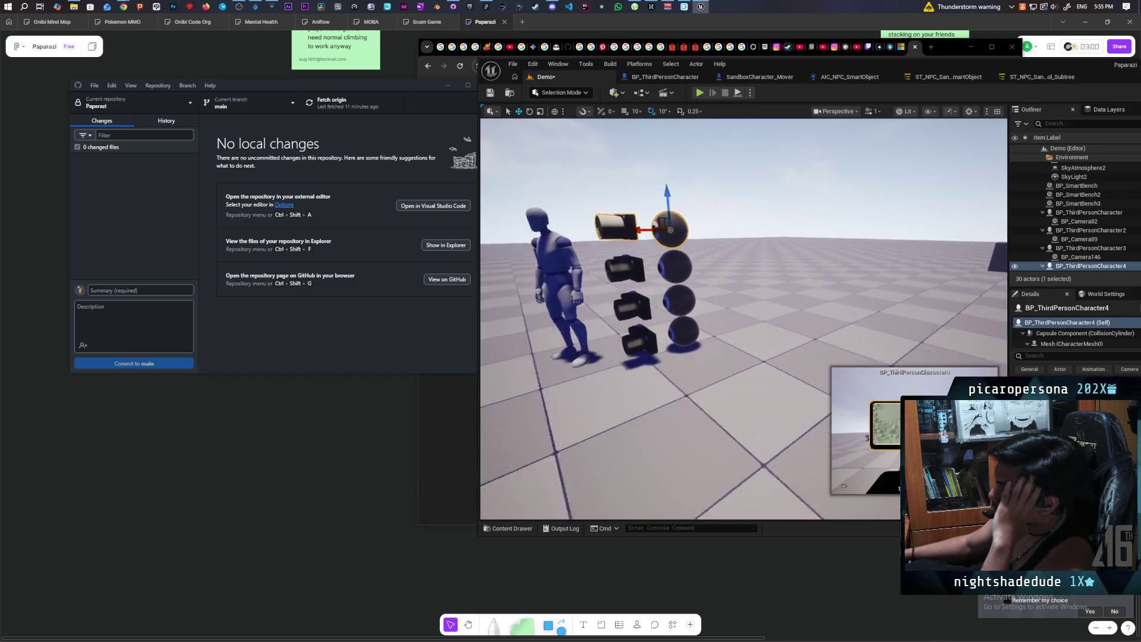
key(d)
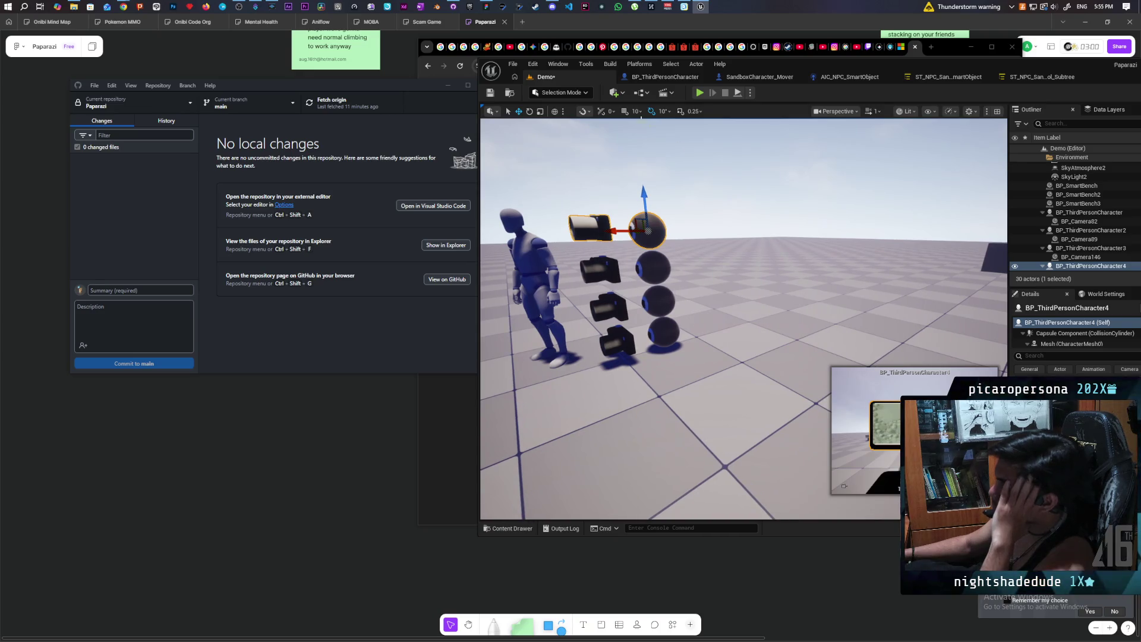
key(s)
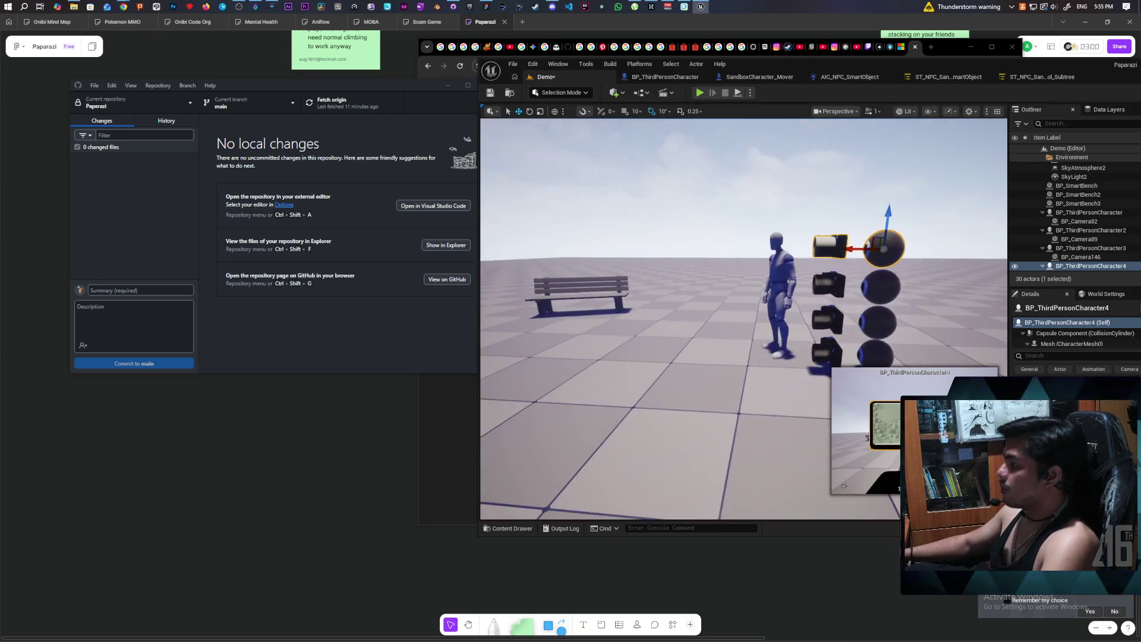
key(s)
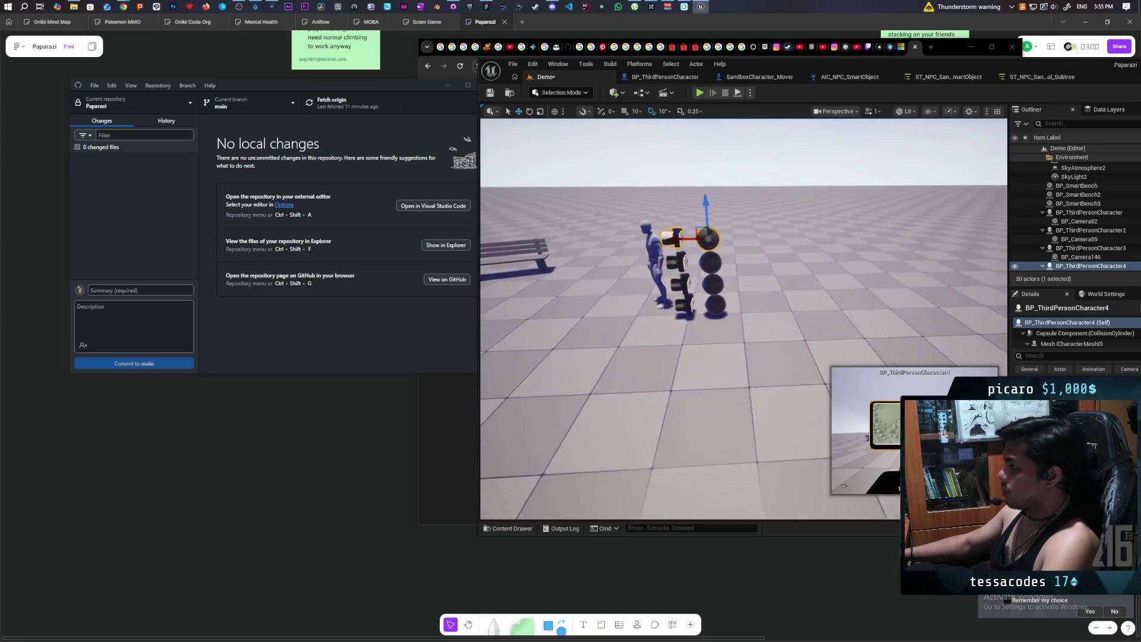
key(w)
key(s)
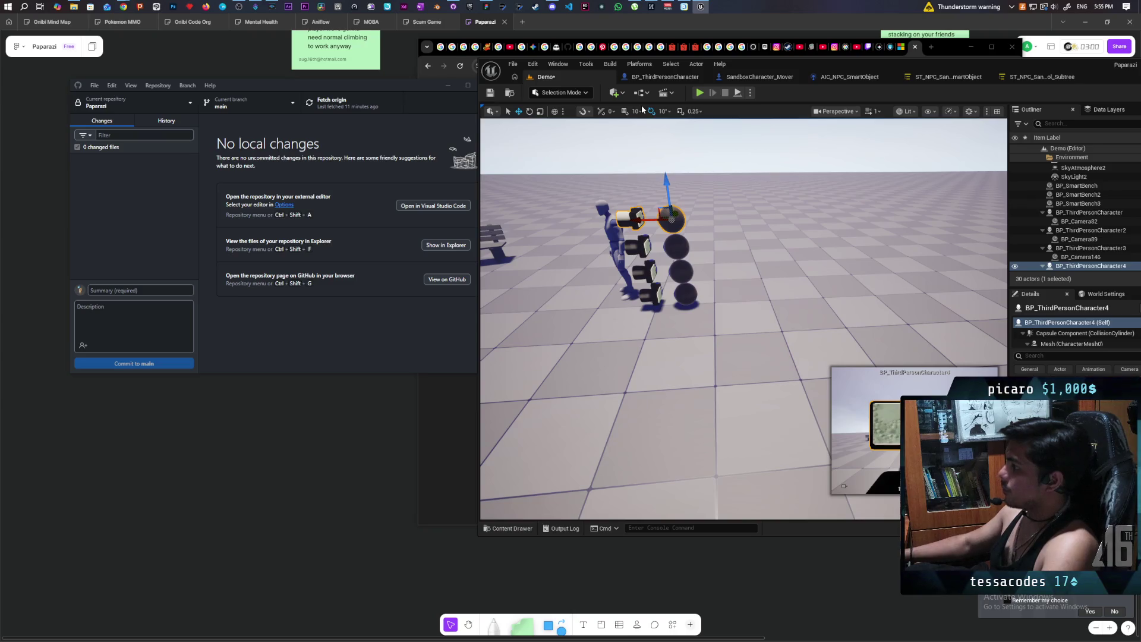
mouse_move(684, 267)
mouse_down()
mouse_move(684, 309)
mouse_move(684, 256)
mouse_move(487, 256)
mouse_move(529, 256)
mouse_up()
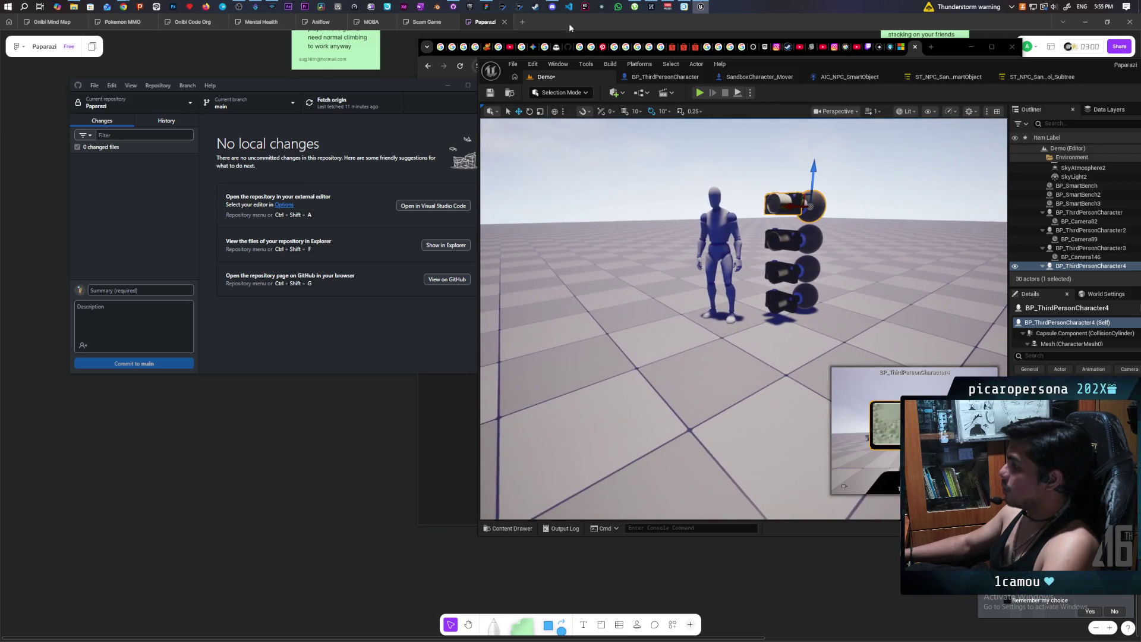
Drop a Text Render Actor at the mannequin's feet and maximize the editor window
click(614, 93)
text(text)
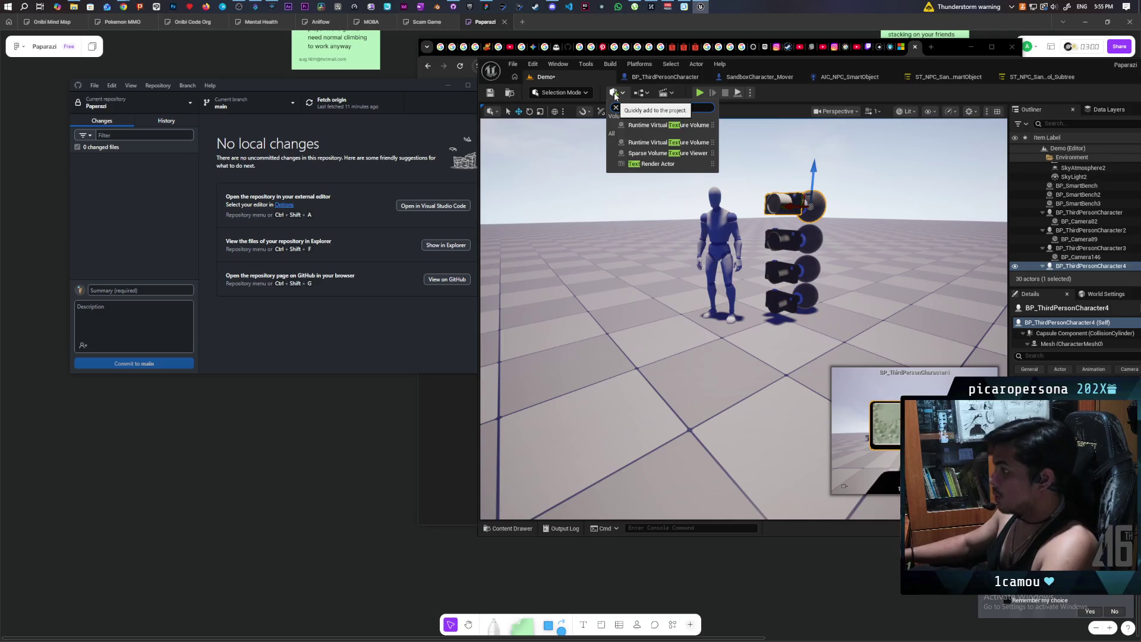
mouse_move(654, 165)
mouse_down()
mouse_move(775, 350)
mouse_move(768, 327)
mouse_move(732, 321)
mouse_move(802, 321)
mouse_up()
scroll(758, 322, up, 5)
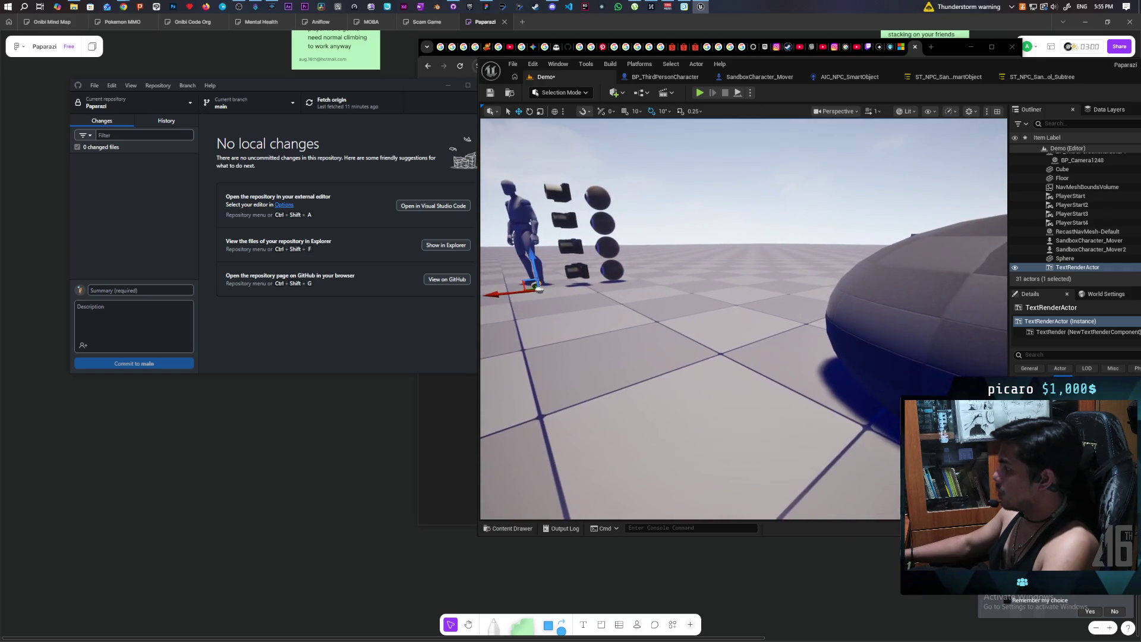
double_click(1016, 64)
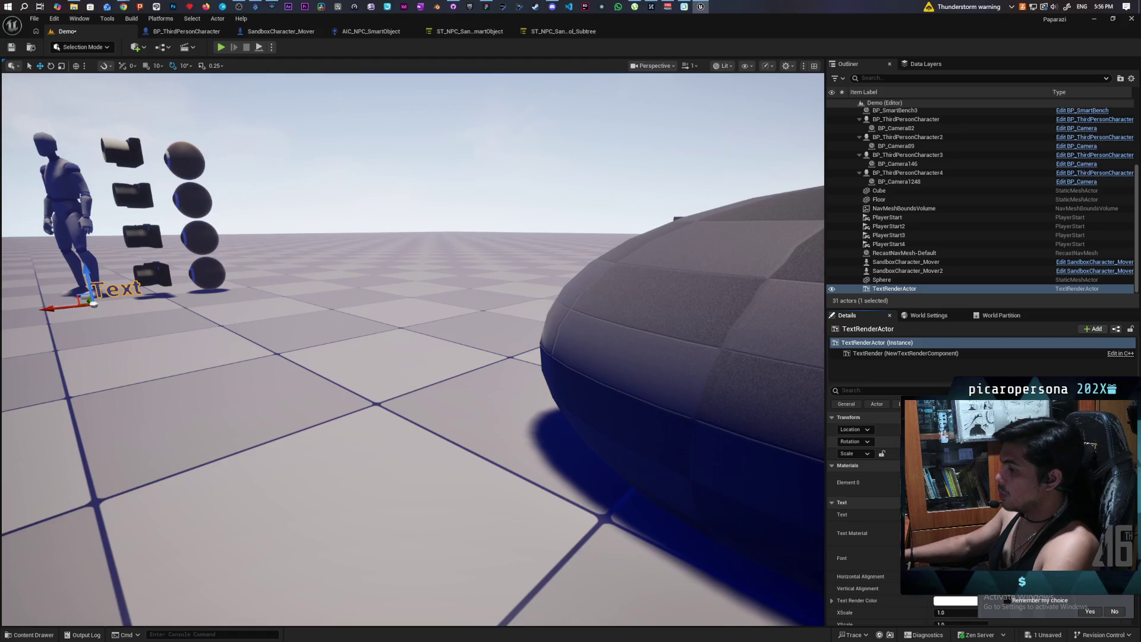
Move the TextRenderActor in front of the lineup and roll it 90° flat onto the floor
key(f)
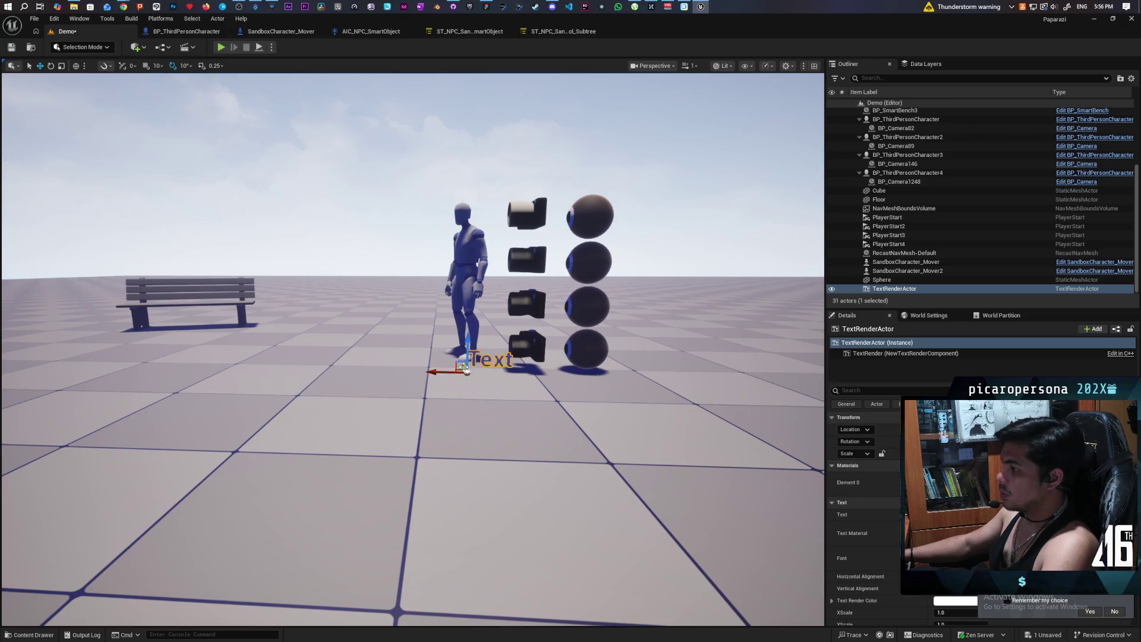
drag(463, 366, 466, 390)
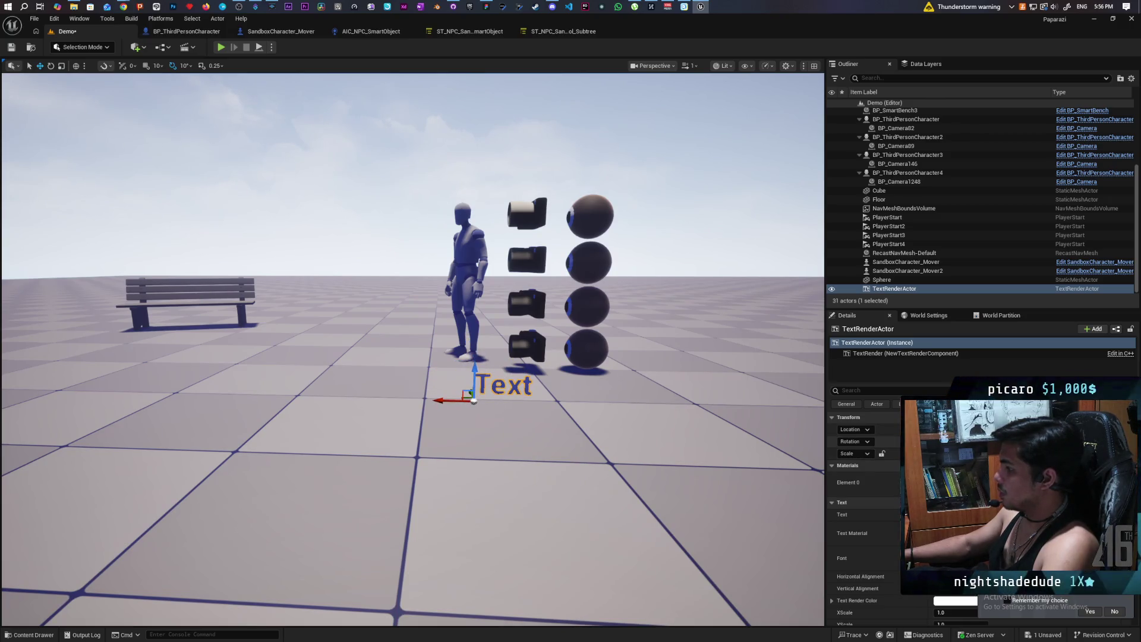
key(e)
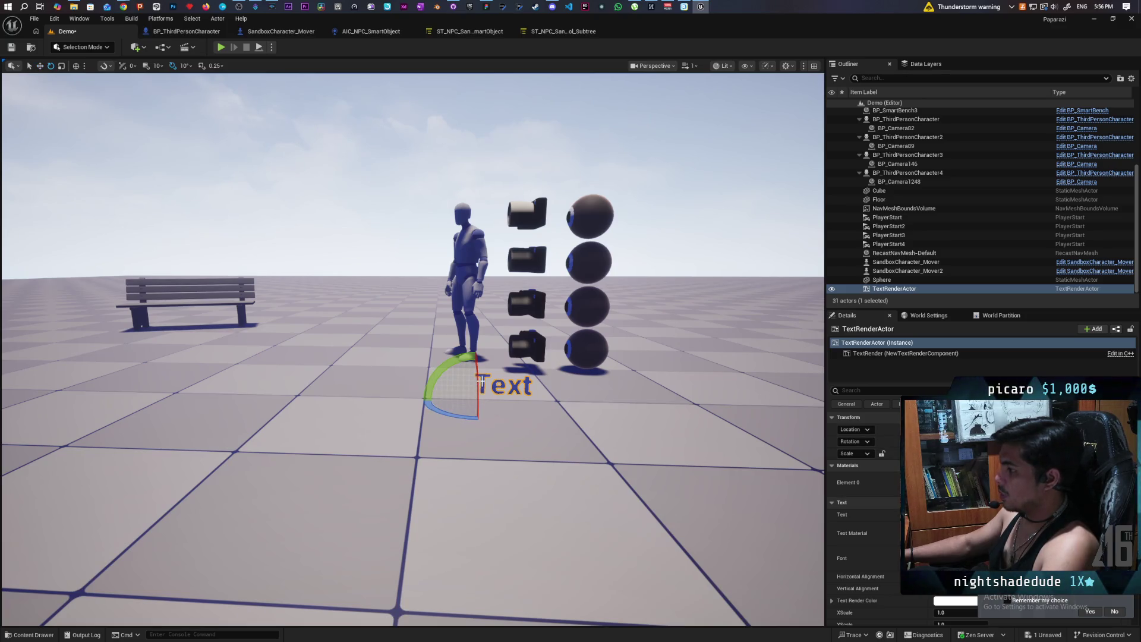
drag(480, 382, 479, 399)
key(f)
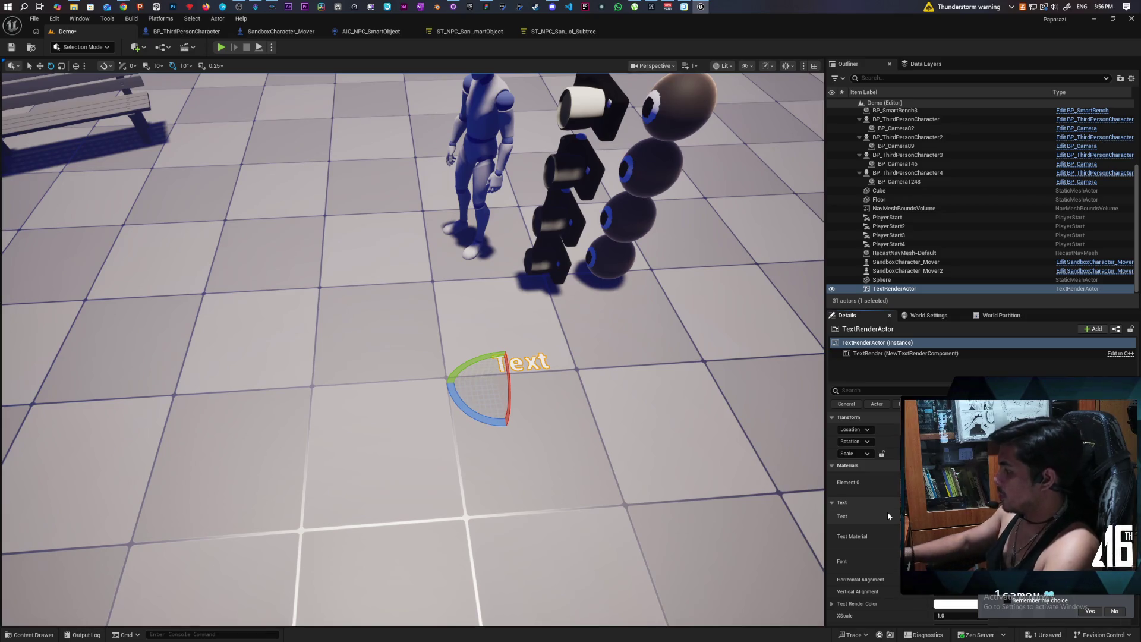
Set the floor text to 'Testing out different scales. This here is a scale of 0.76'
text(Testing out different scale)
key(Return)
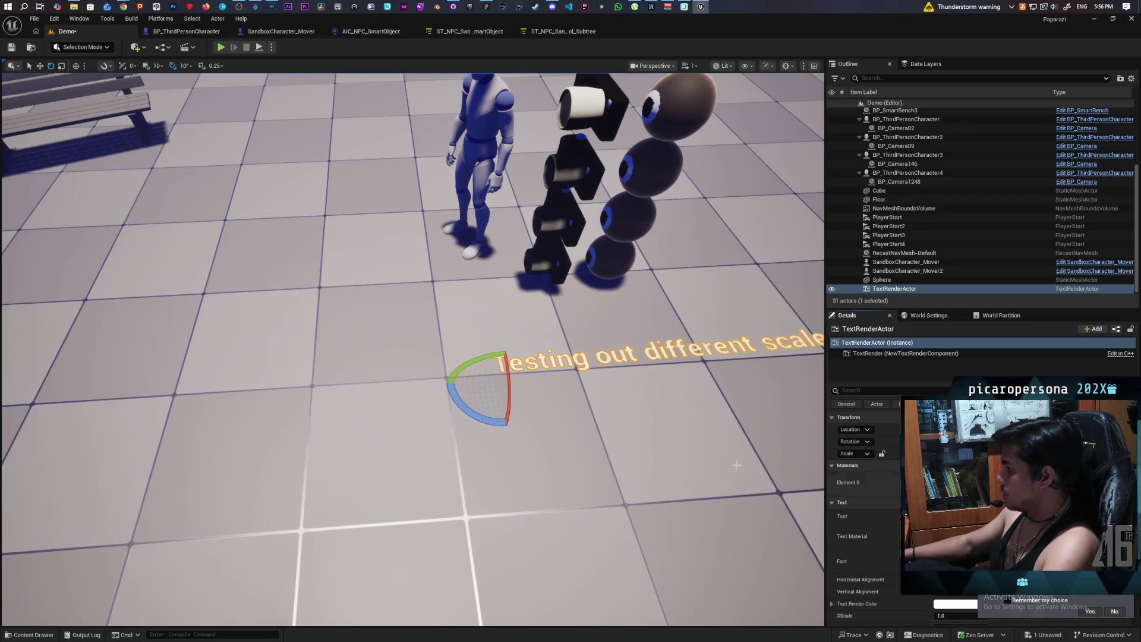
scroll(413, 350, down, 10)
key(Left)
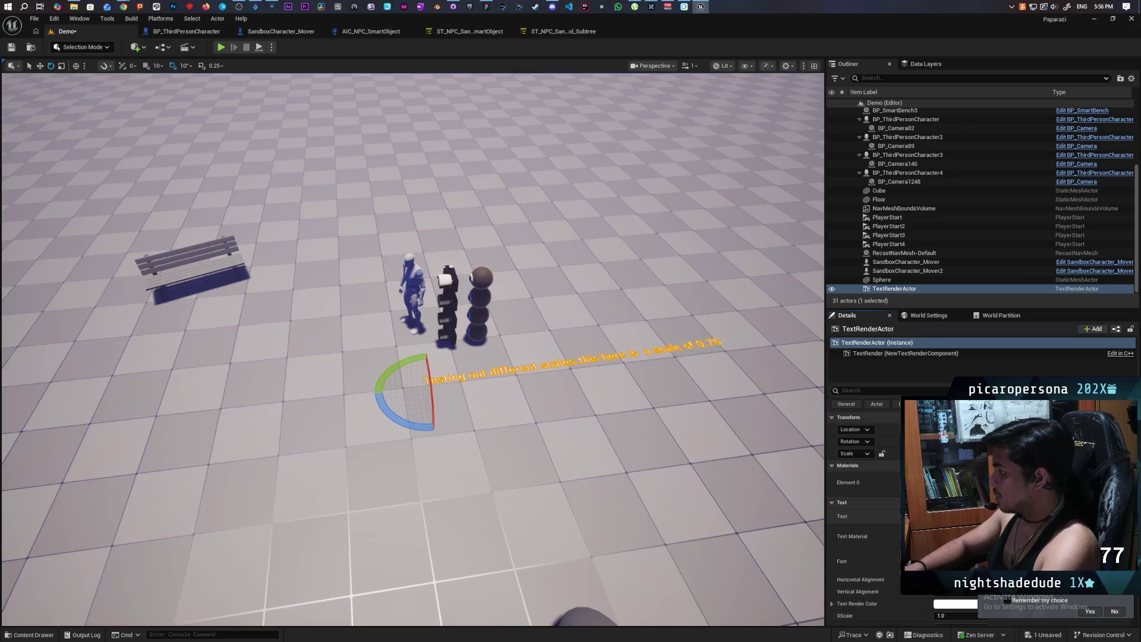
key(Return)
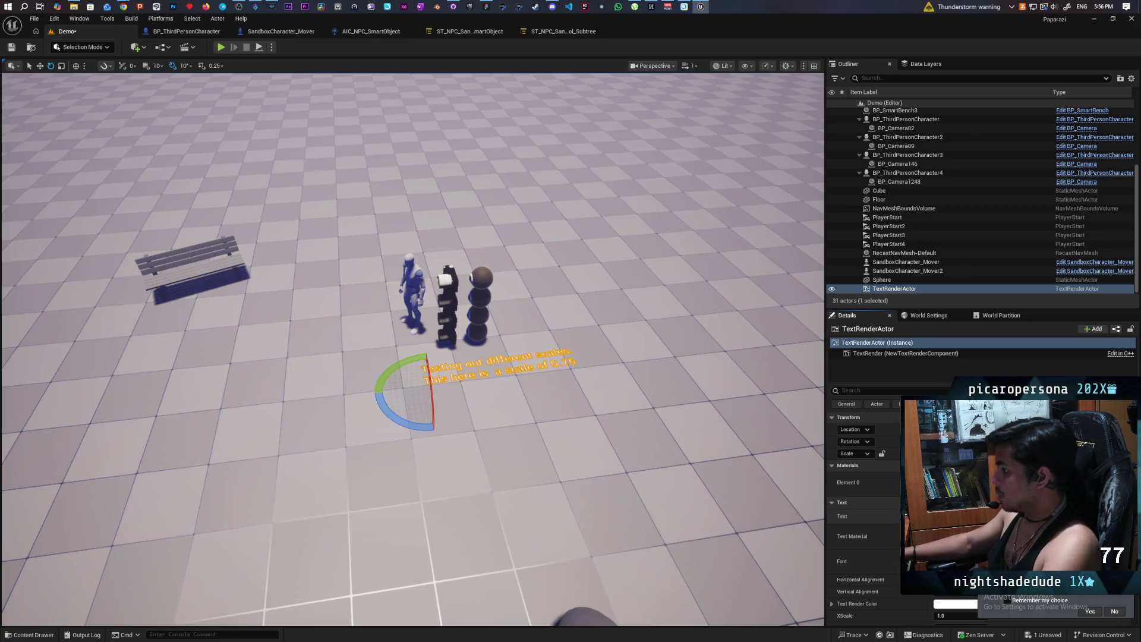
key(f)
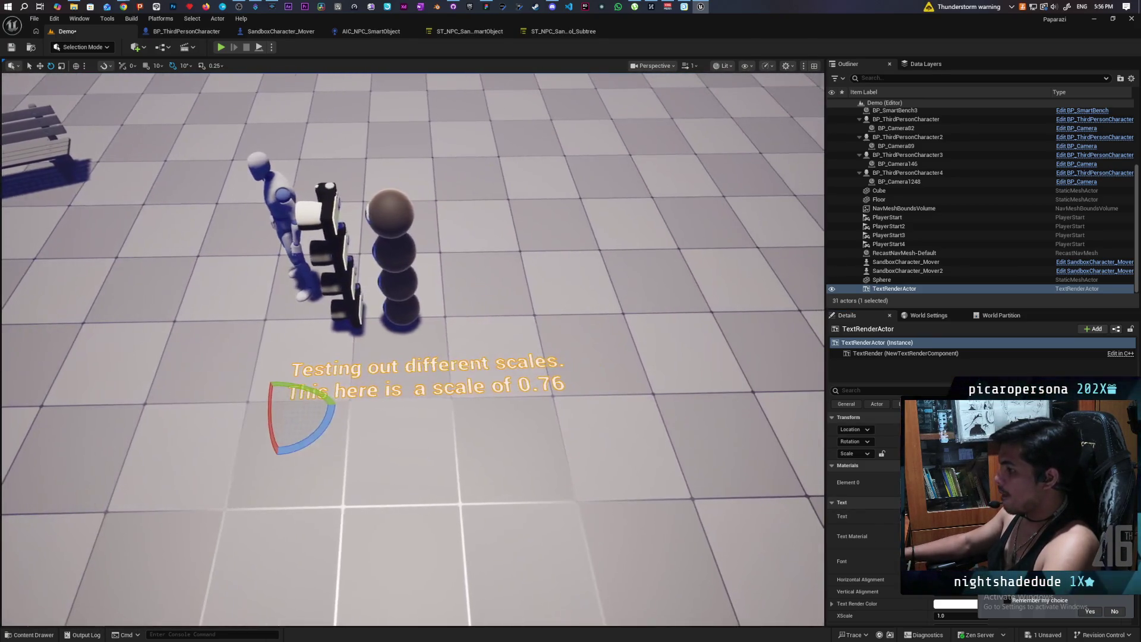
Back the view out to show mannequin, rigs and caption, then select the scale label
scroll(412, 349, down, 5)
scroll(413, 350, up, 6)
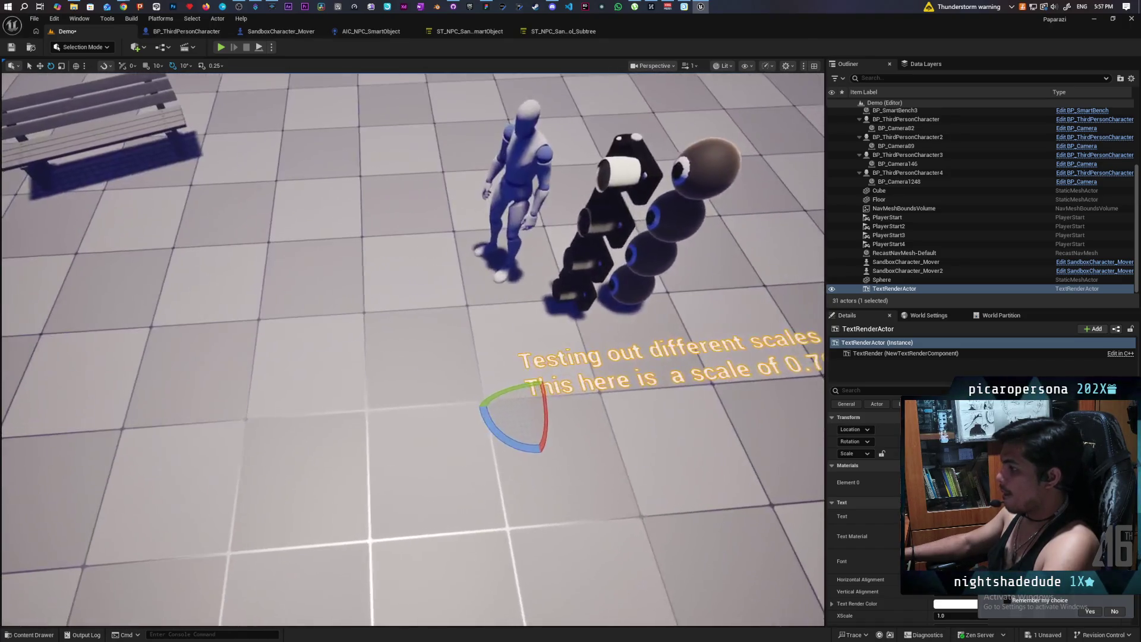
scroll(413, 350, down, 4)
scroll(412, 349, up, 5)
scroll(413, 350, down, 5)
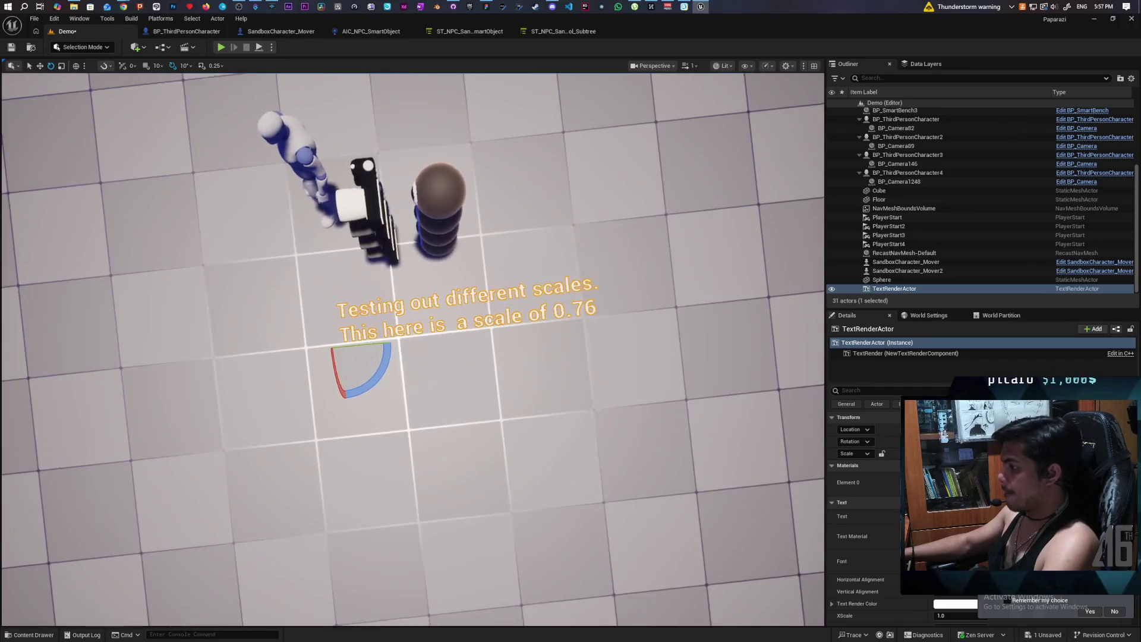
scroll(413, 350, down, 5)
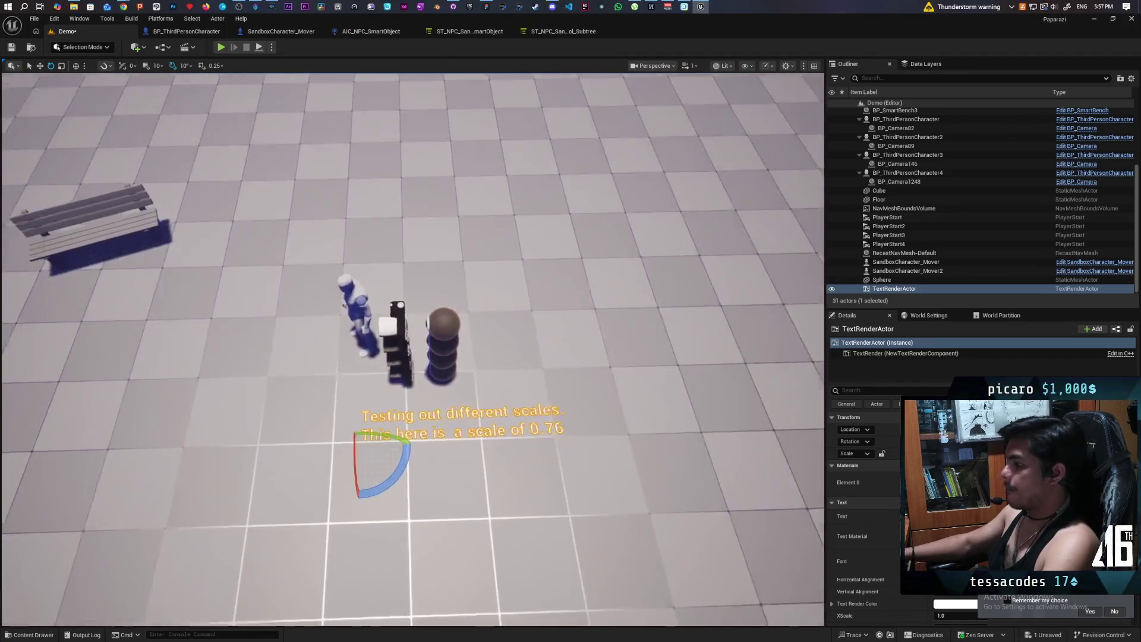
scroll(413, 349, up, 3)
mouse_move(628, 422)
mouse_down()
mouse_move(628, 380)
mouse_move(628, 423)
mouse_up()
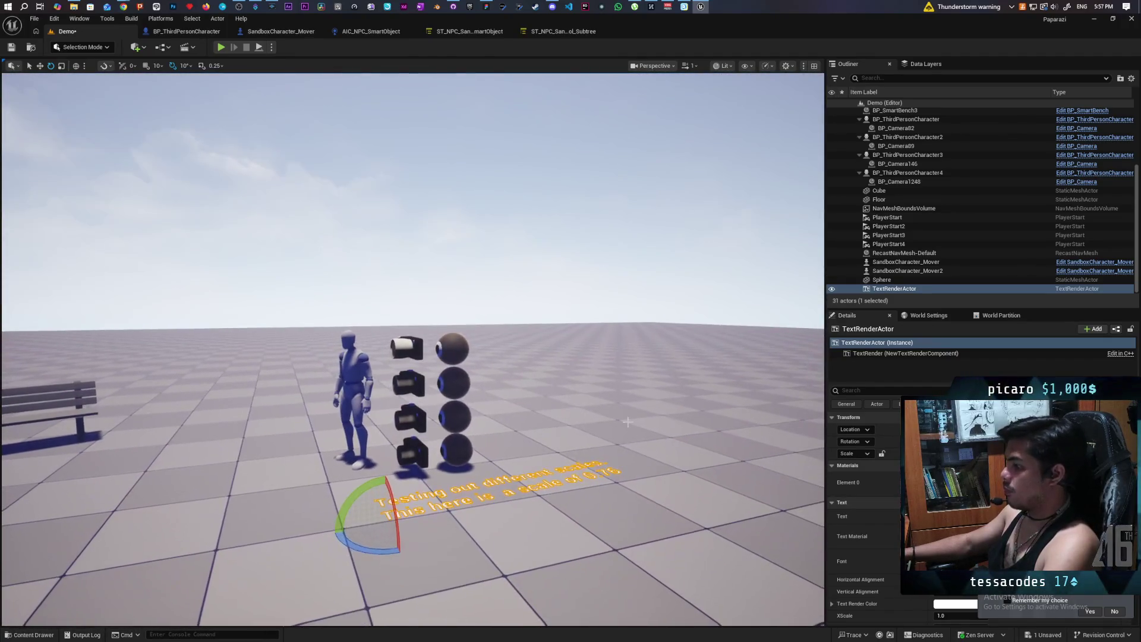
click(628, 238)
scroll(412, 350, up, 6)
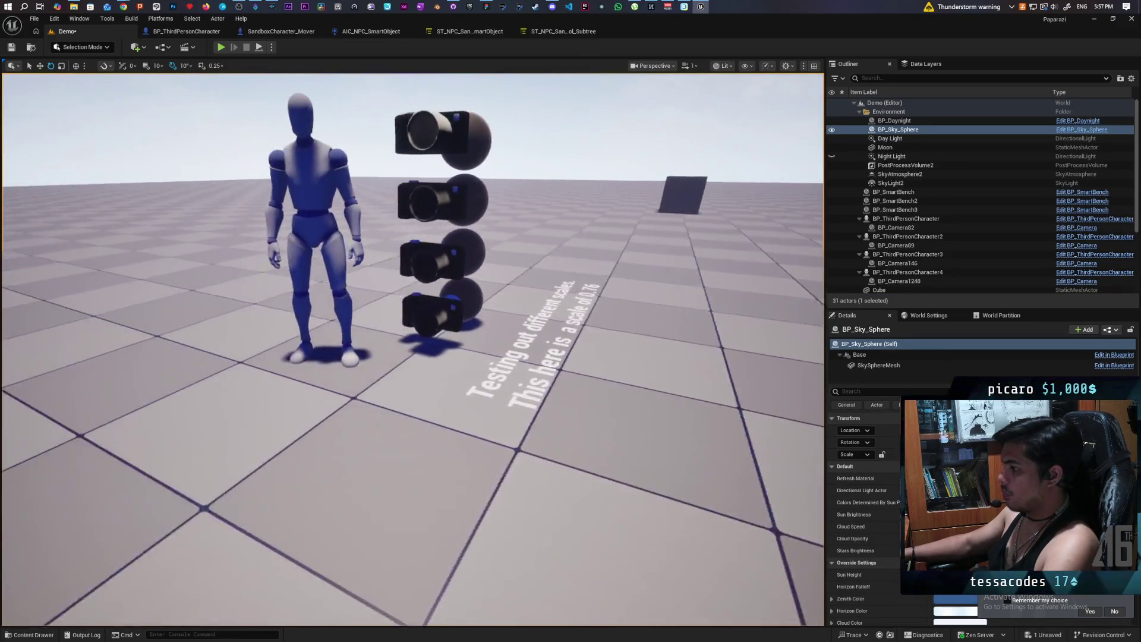
scroll(413, 350, down, 5)
scroll(412, 349, up, 8)
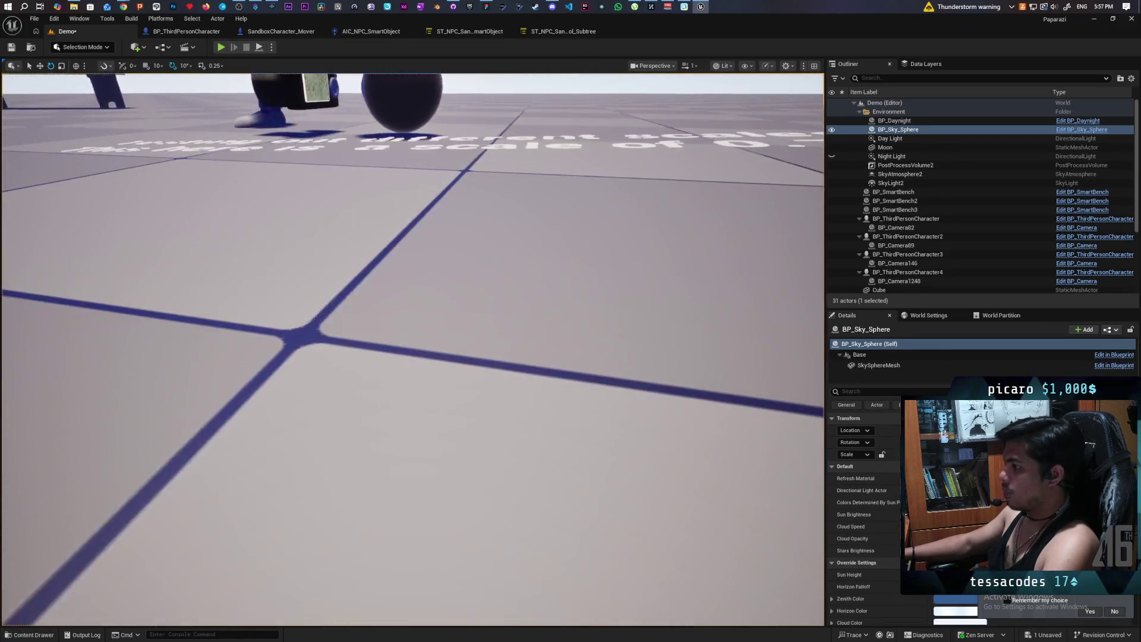
scroll(413, 350, down, 3)
scroll(413, 349, up, 4)
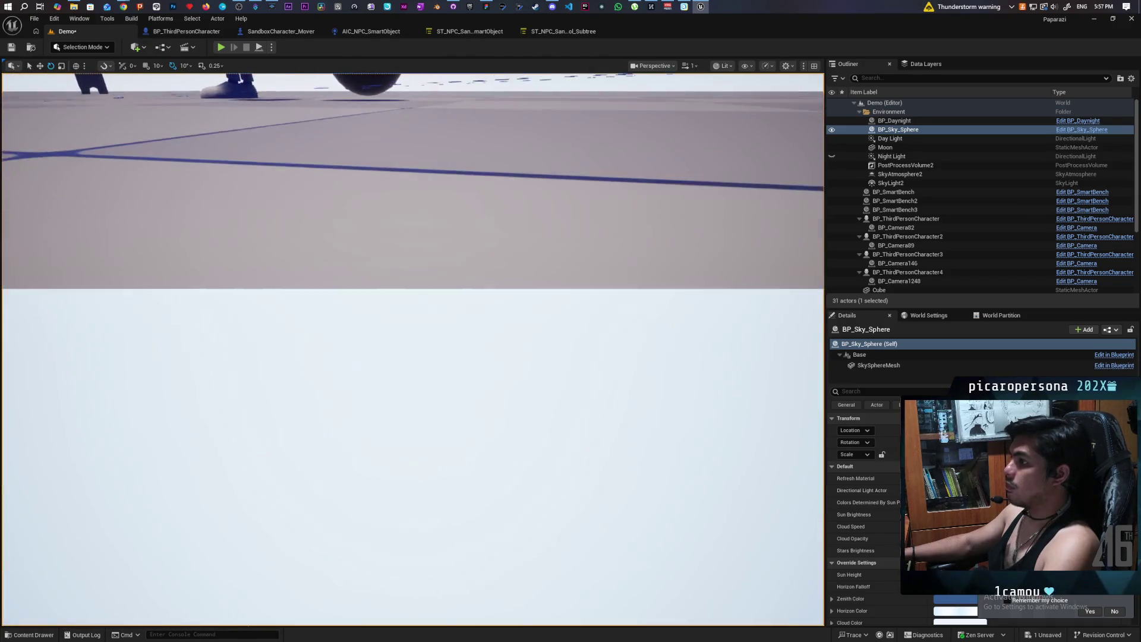
scroll(500, 385, down, 6)
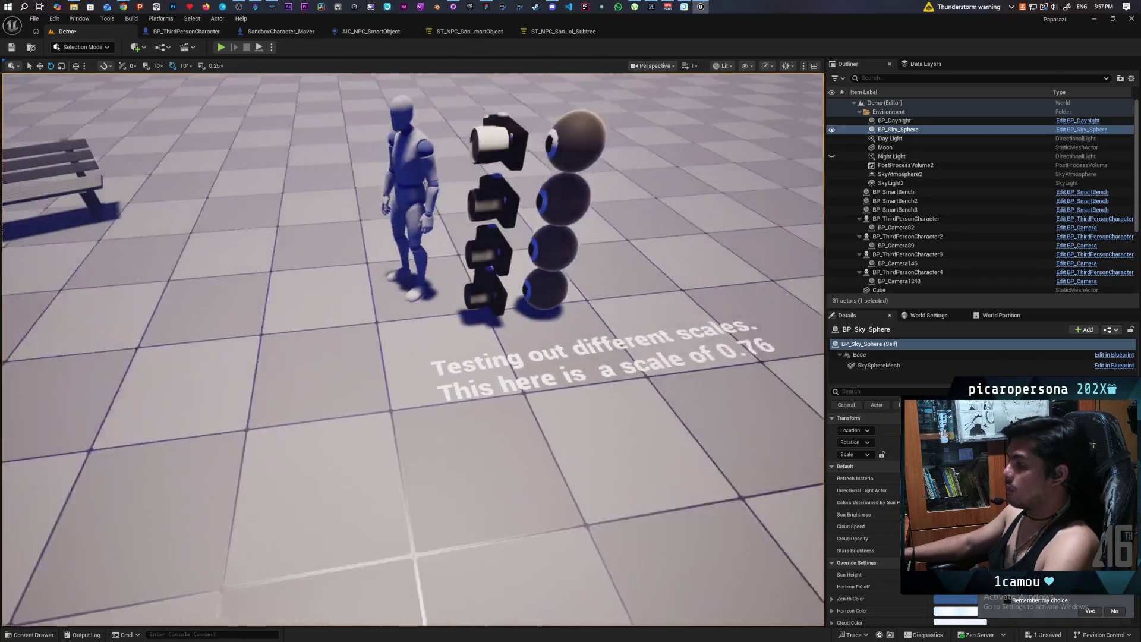
click(440, 372)
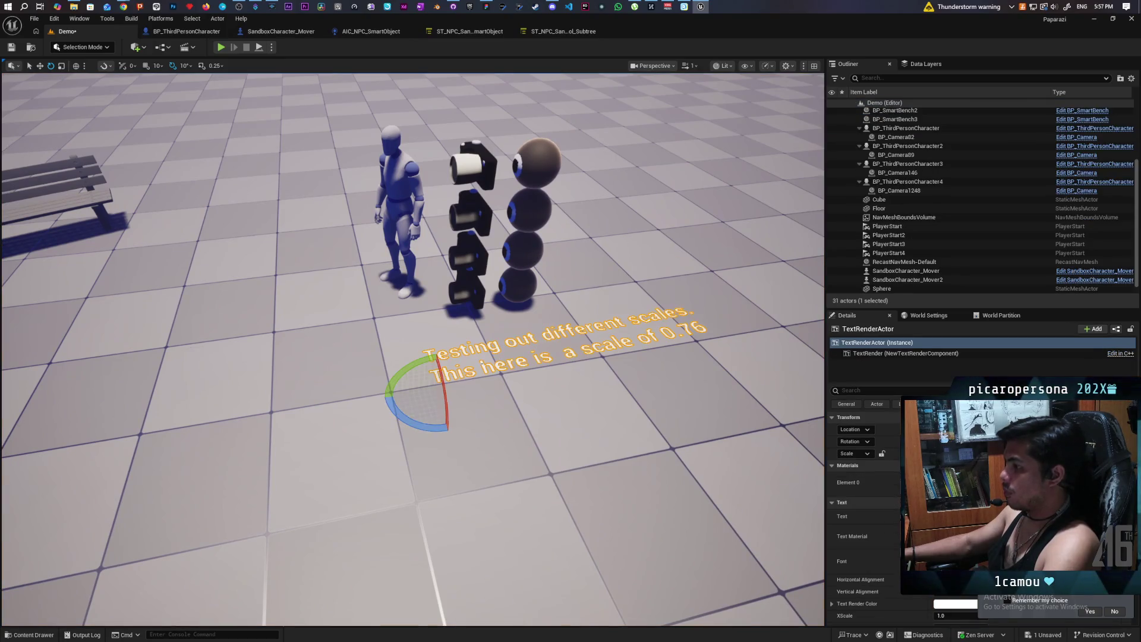
Orbit around the 0.76 scale caption and the rig lineup to check them from several angles
key(w)
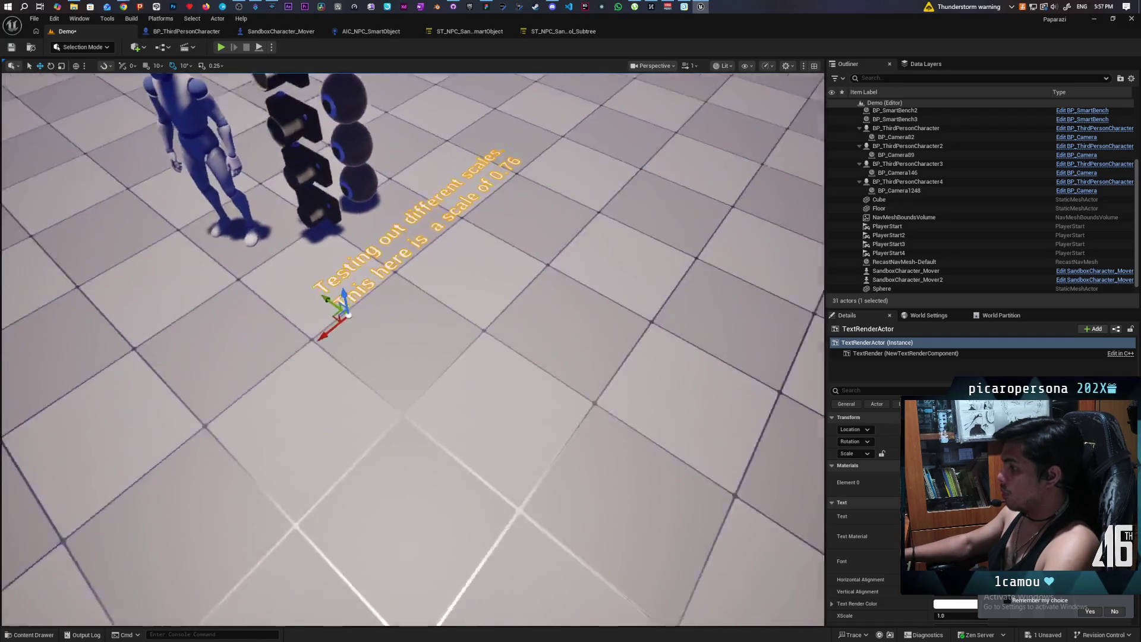
mouse_move(434, 386)
mouse_down()
mouse_move(393, 344)
mouse_move(393, 440)
mouse_move(345, 416)
mouse_up()
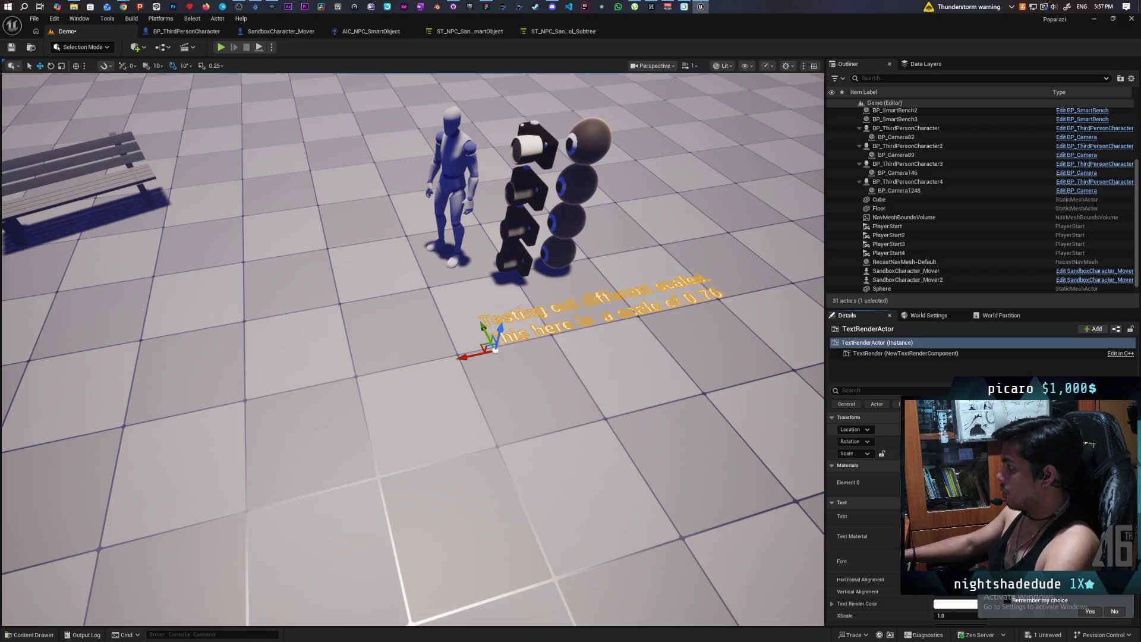
drag(411, 297, 410, 250)
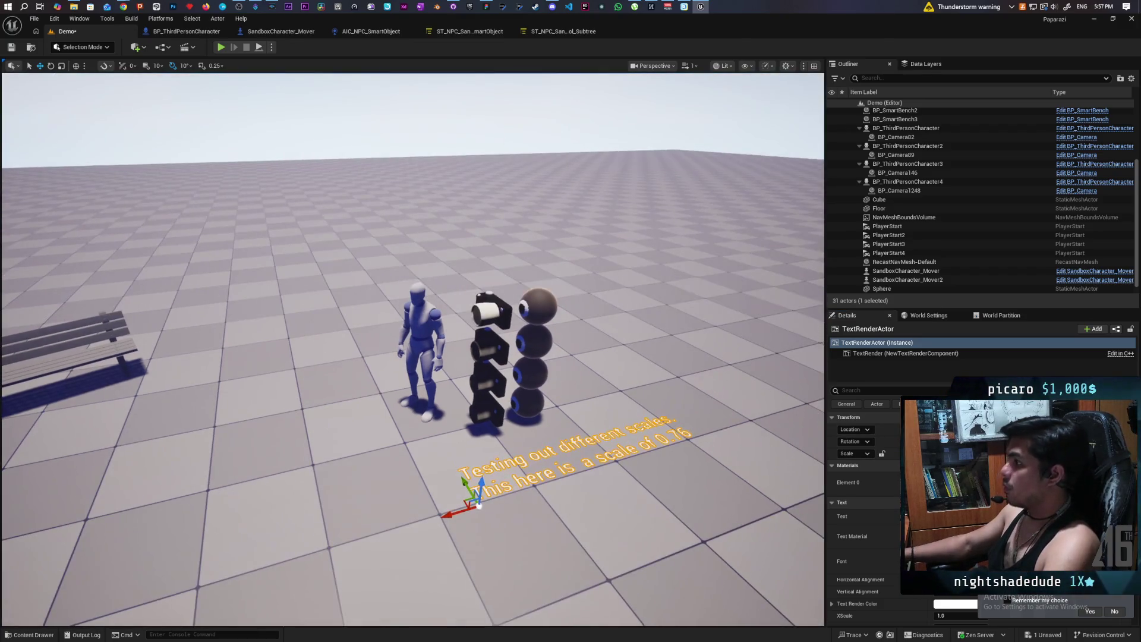
click(410, 89)
scroll(410, 297, up, 5)
mouse_move(410, 297)
mouse_down()
mouse_move(488, 238)
mouse_move(487, 286)
mouse_move(443, 286)
mouse_move(470, 286)
mouse_up()
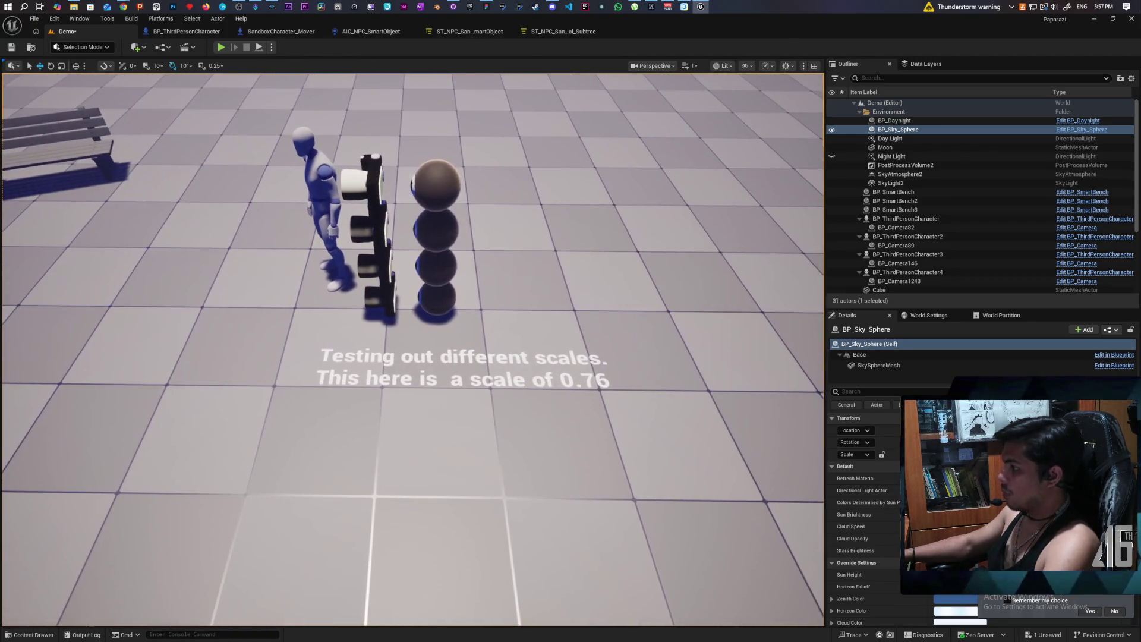
mouse_move(587, 468)
mouse_down()
mouse_move(587, 500)
mouse_move(587, 422)
mouse_up()
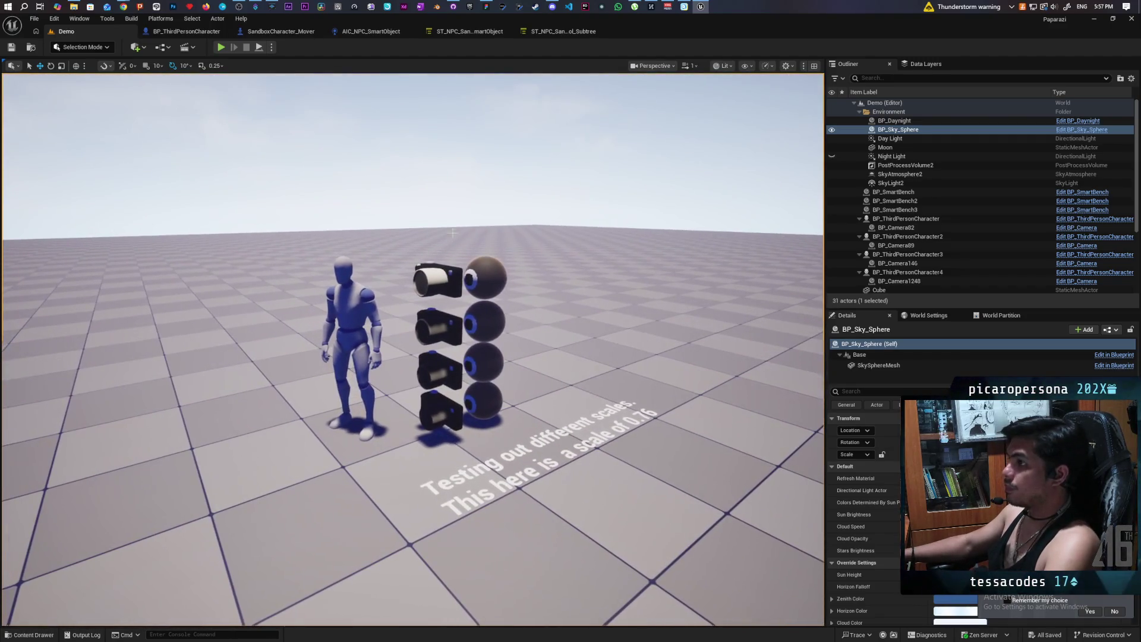
Commit the Demo.umap change to main with the summary 'testing character scale'
click(453, 7)
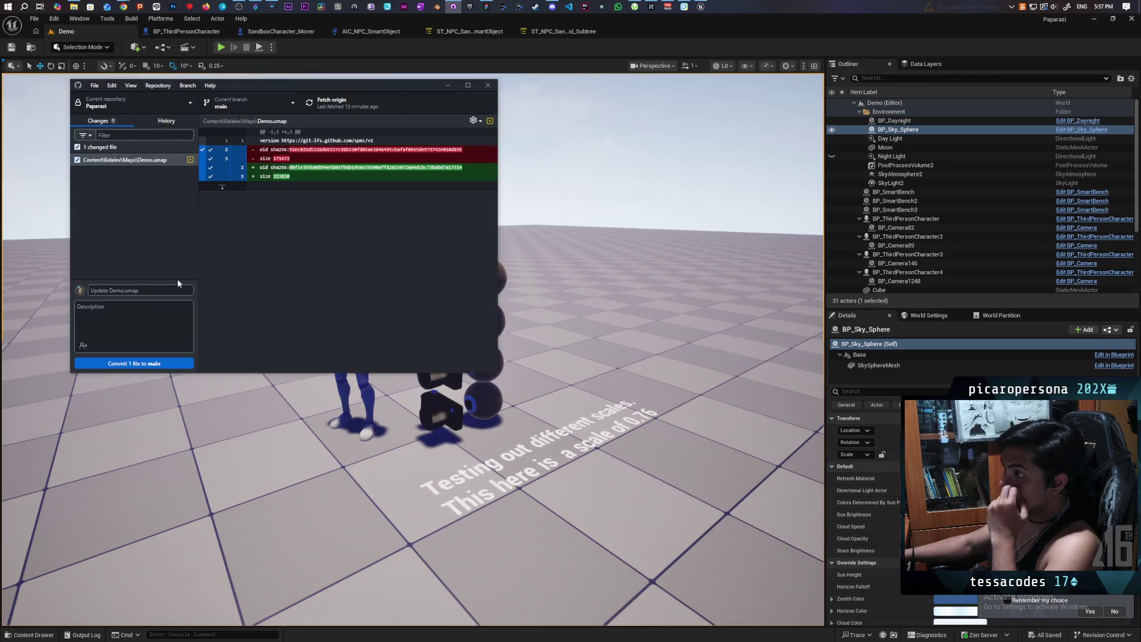
text(testing)
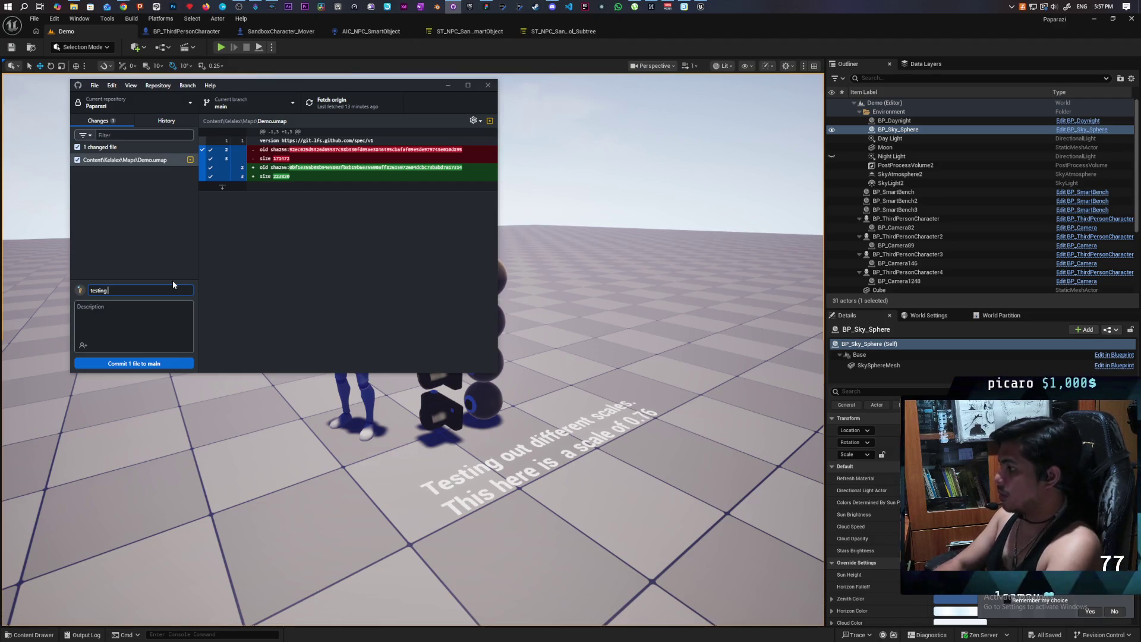
text( character scale)
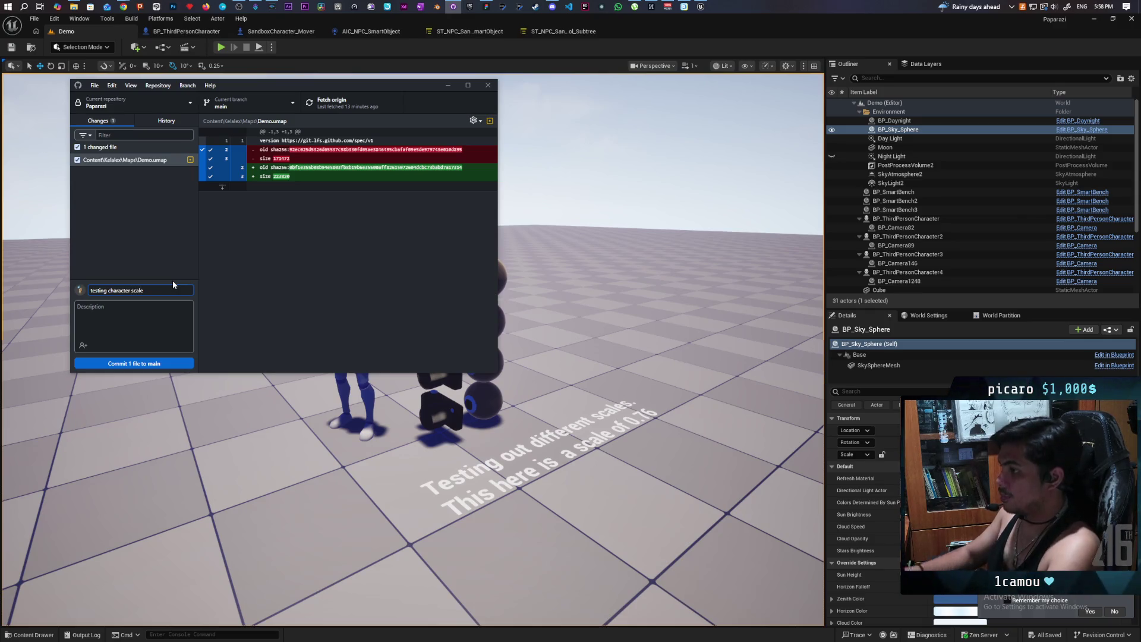
click(153, 363)
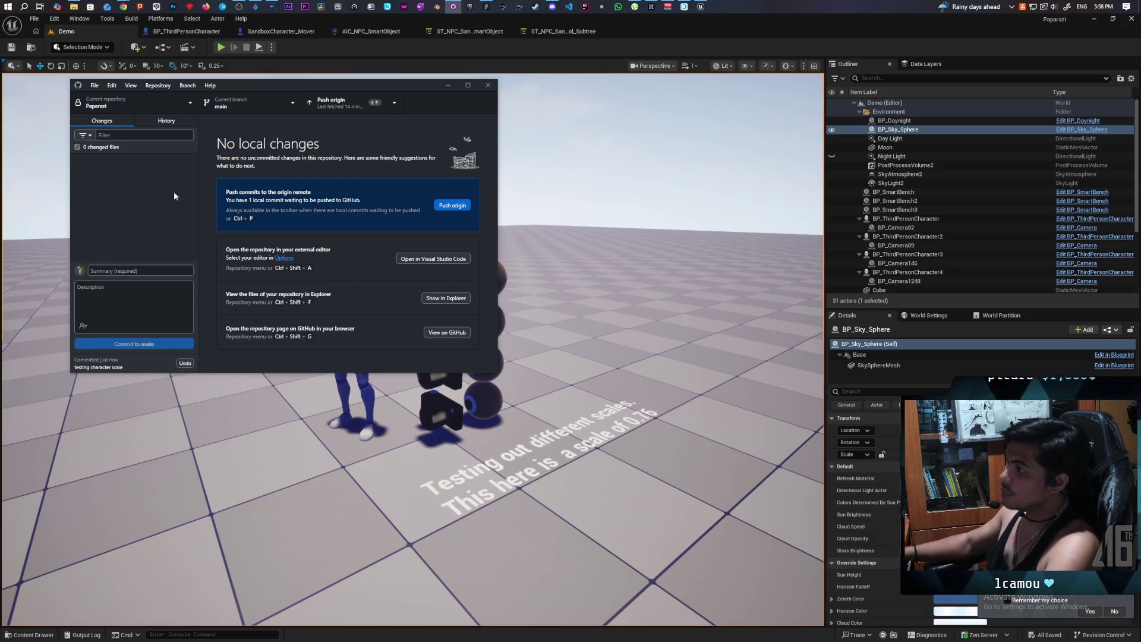
Push the commit to origin, briefly view and minimize the YouTube browser, then return to Unreal
click(342, 103)
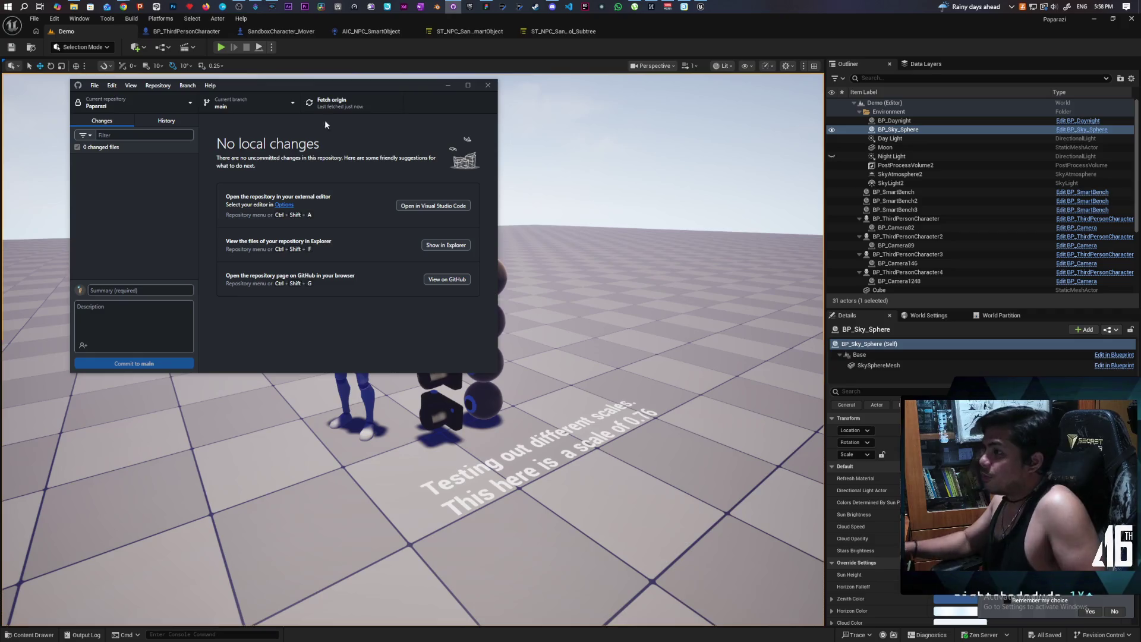
mouse_move(126, 4)
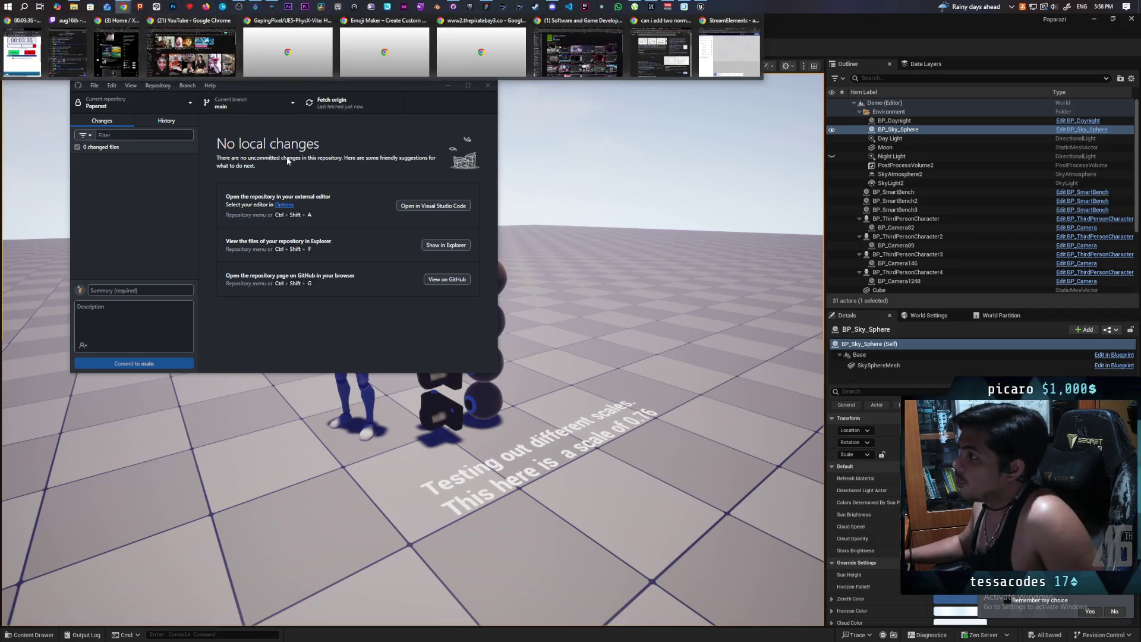
click(190, 50)
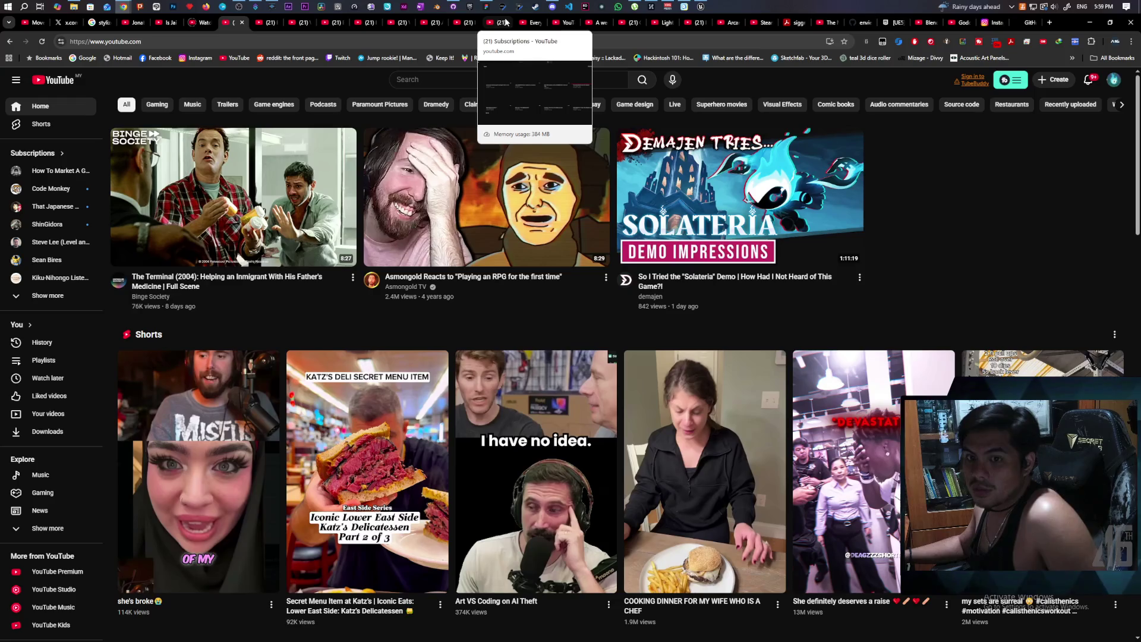
click(1086, 22)
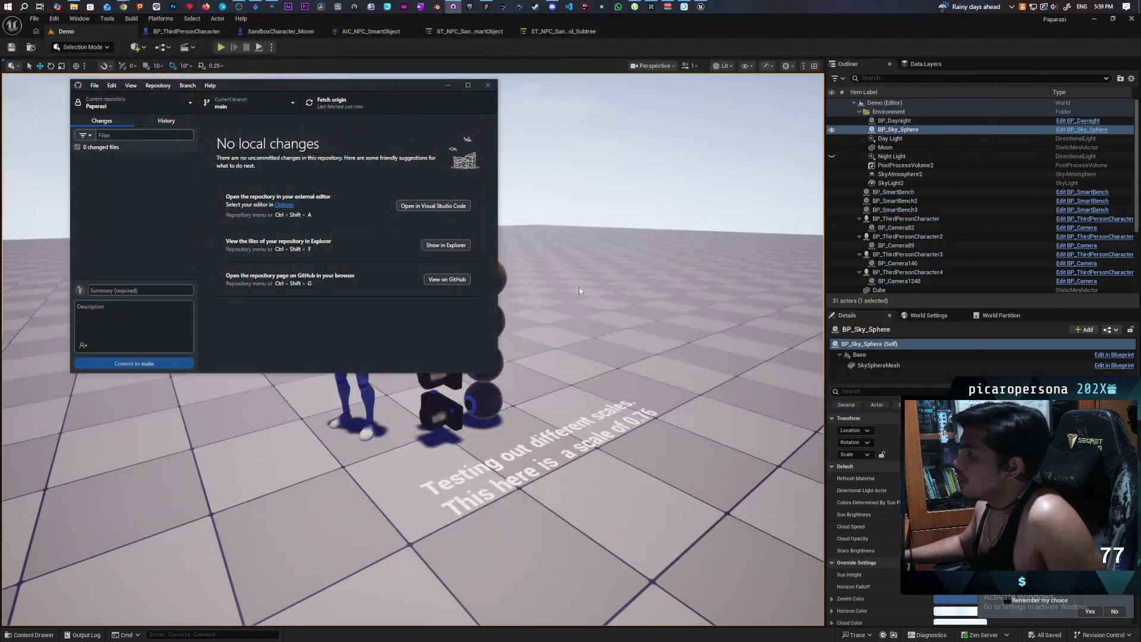
click(576, 51)
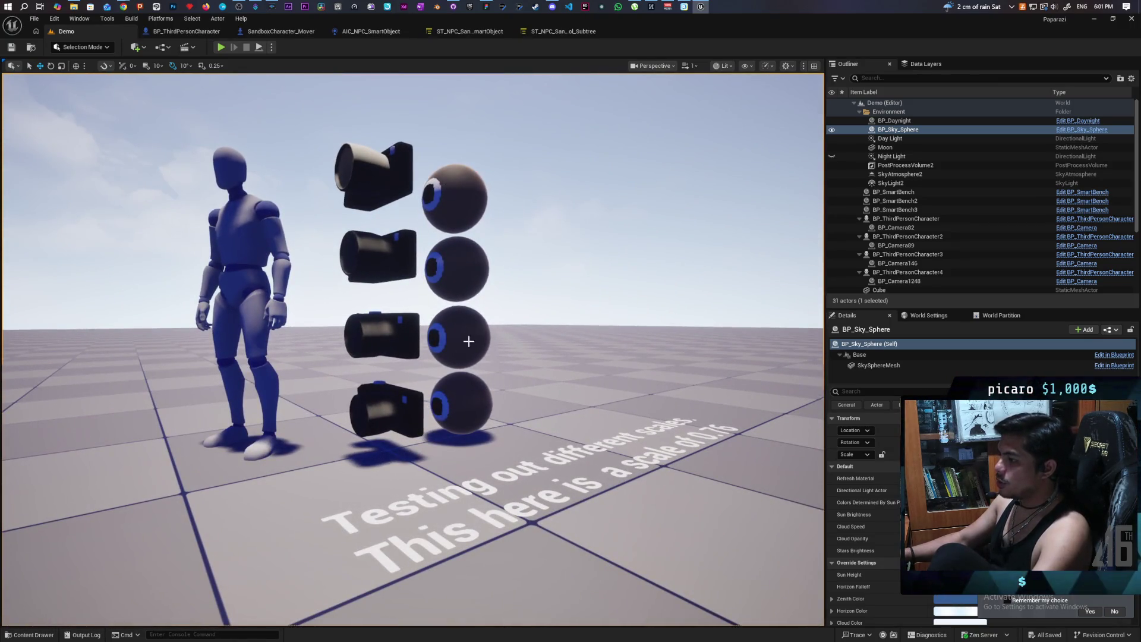
Drop BP_ThirdPersonCharacter from ThirdPerson Blueprints onto the floor beside the mannequin as a fifth rig
drag(545, 412, 536, 379)
drag(357, 505, 173, 614)
click(33, 635)
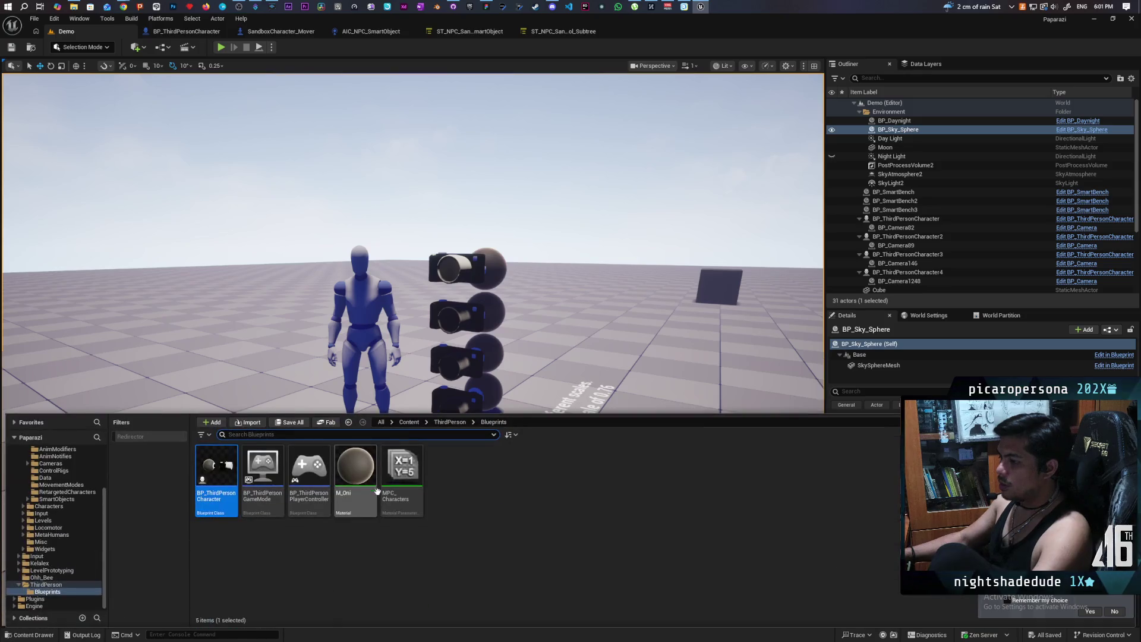
drag(228, 431, 303, 416)
scroll(303, 416, up, 5)
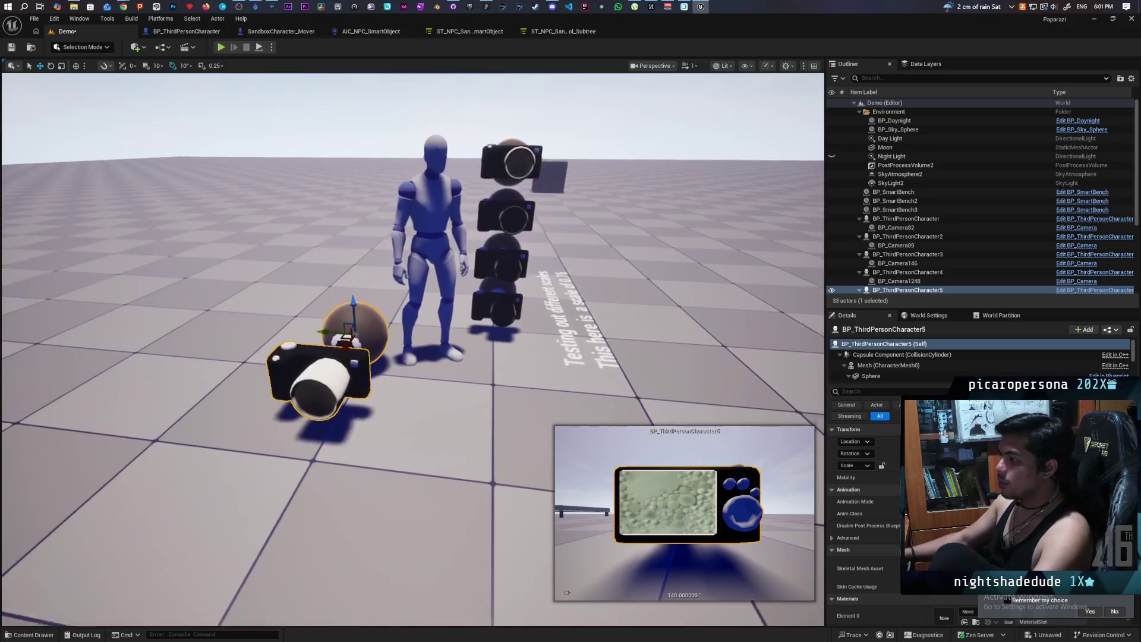
scroll(413, 349, down, 5)
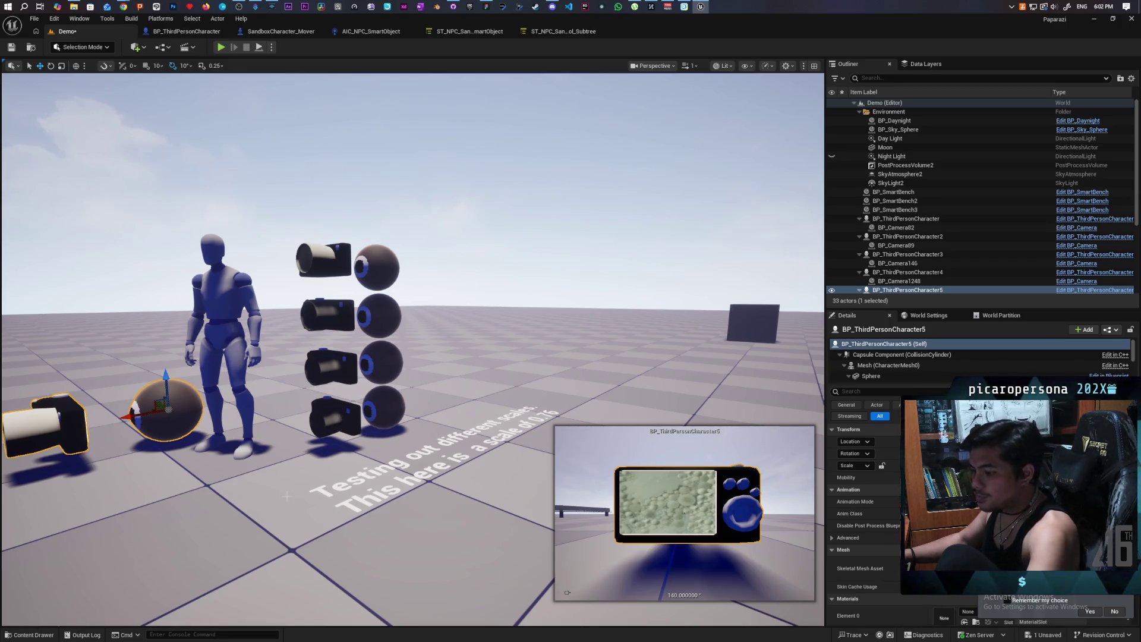
Frame the view on the new camera rig and zoom in and out around it
key(f)
scroll(362, 409, up, 5)
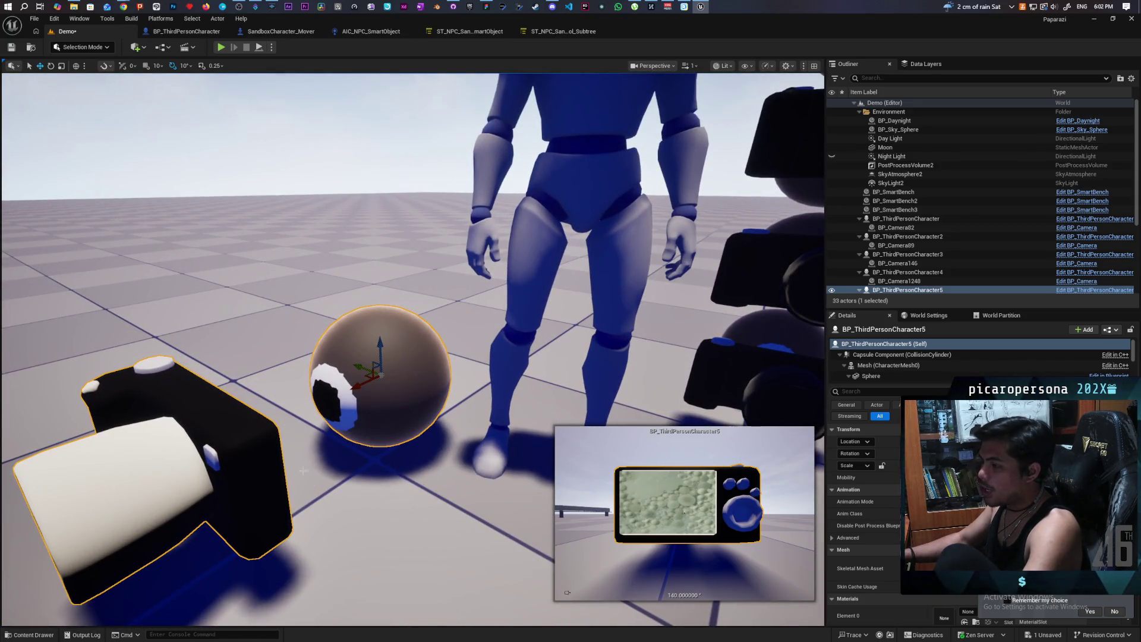
scroll(362, 409, down, 10)
scroll(432, 193, up, 3)
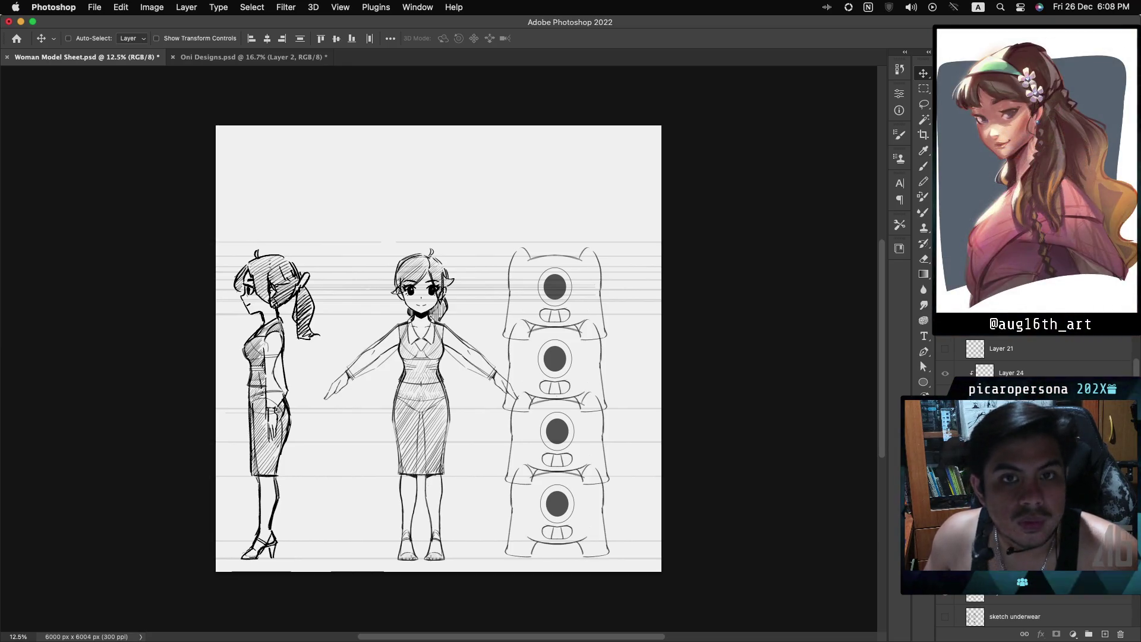
Bring up a Finder window showing Recents, including Woman Model Sheet.psd and Boy Model Sheet.psd
key(super+Tab)
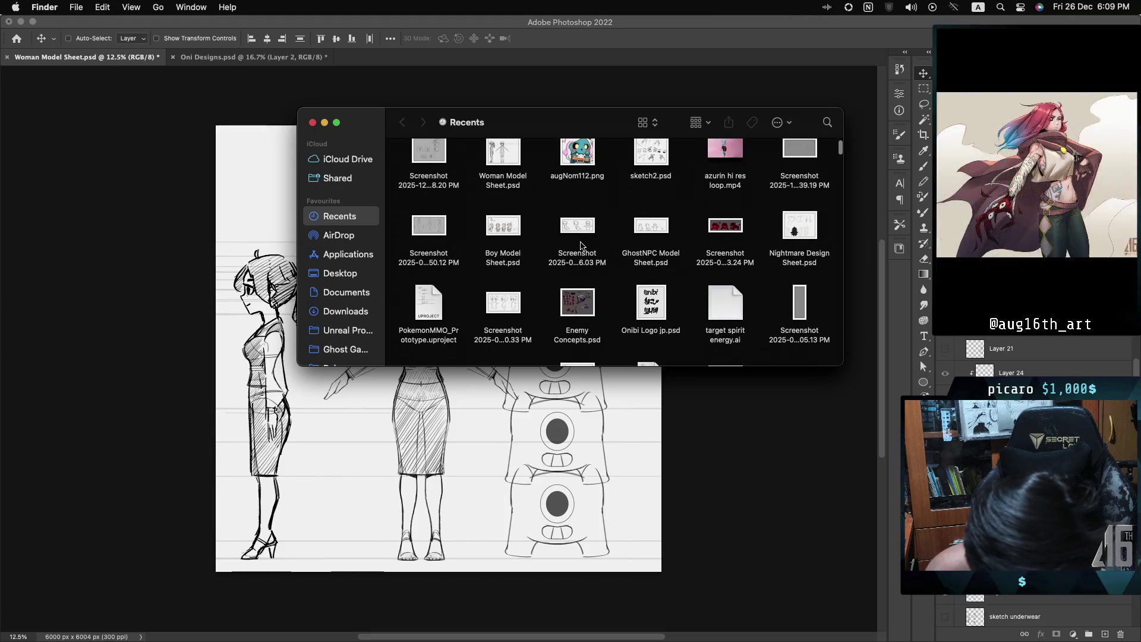
Scroll down through the Recents file grid in Finder
scroll(582, 245, down, 2)
scroll(582, 245, down, 2)
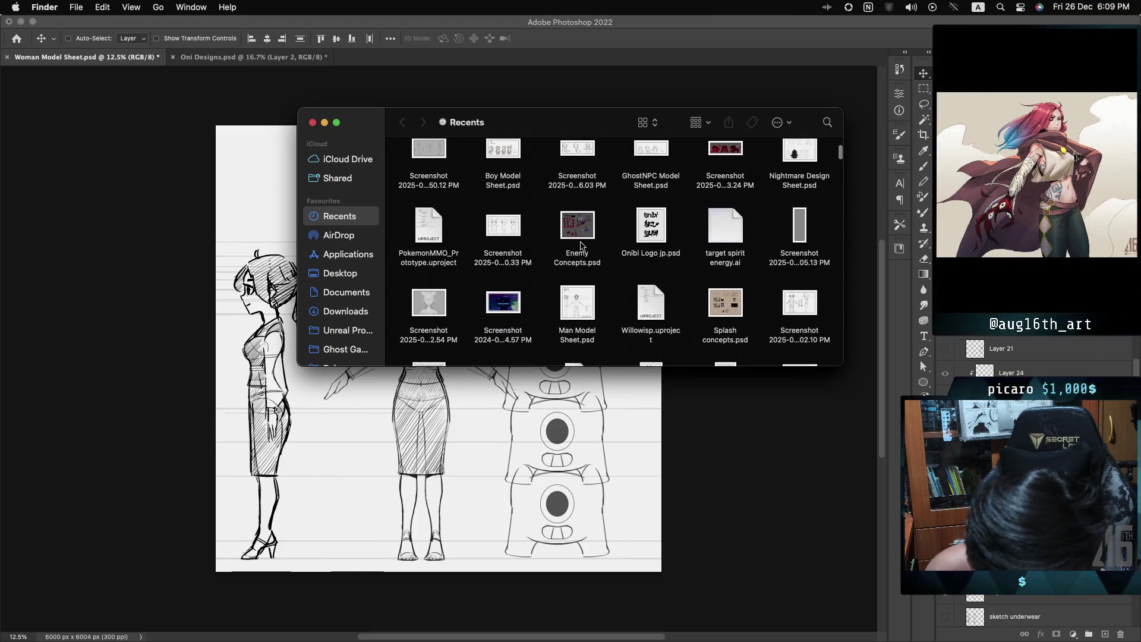
scroll(582, 245, down, 3)
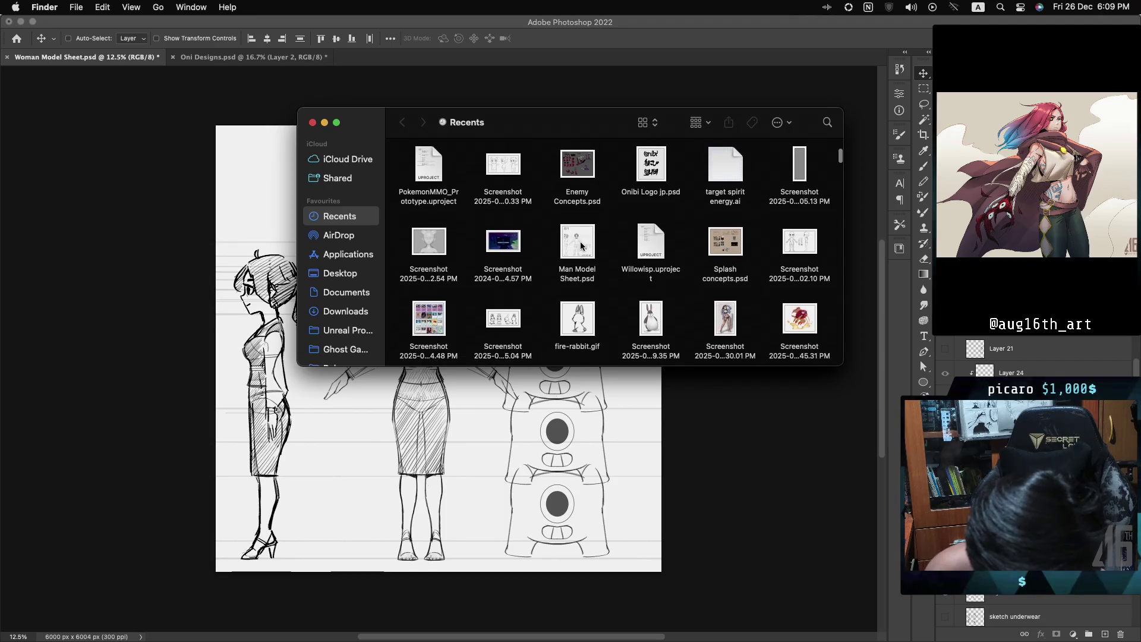
scroll(582, 245, down, 5)
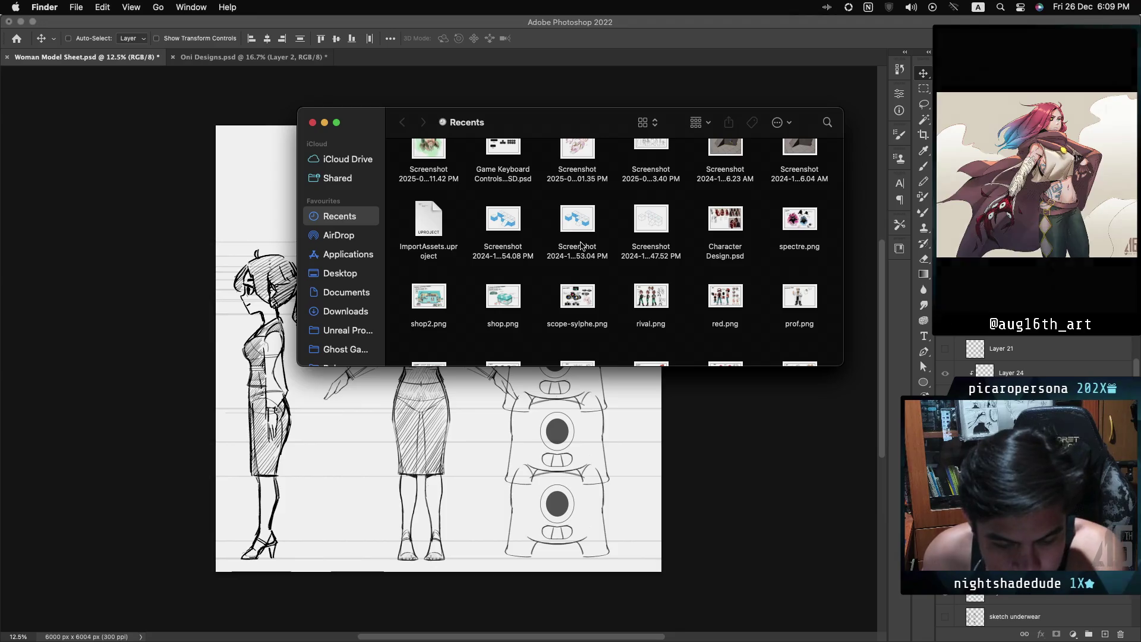
scroll(582, 245, down, 5)
scroll(582, 243, down, 10)
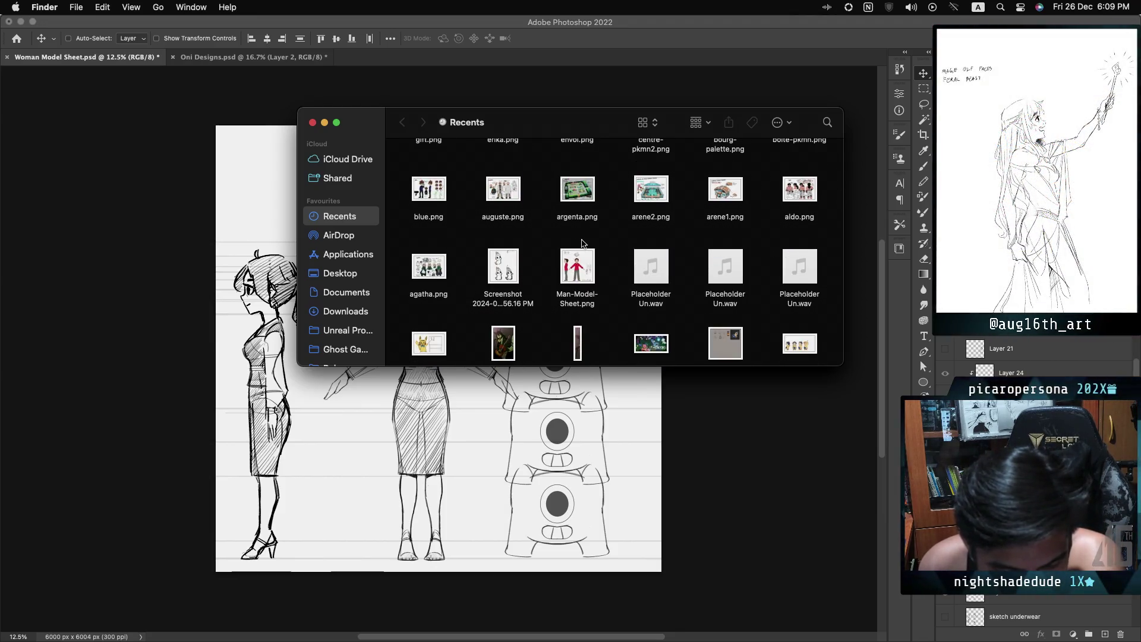
scroll(582, 244, down, 5)
scroll(582, 243, down, 10)
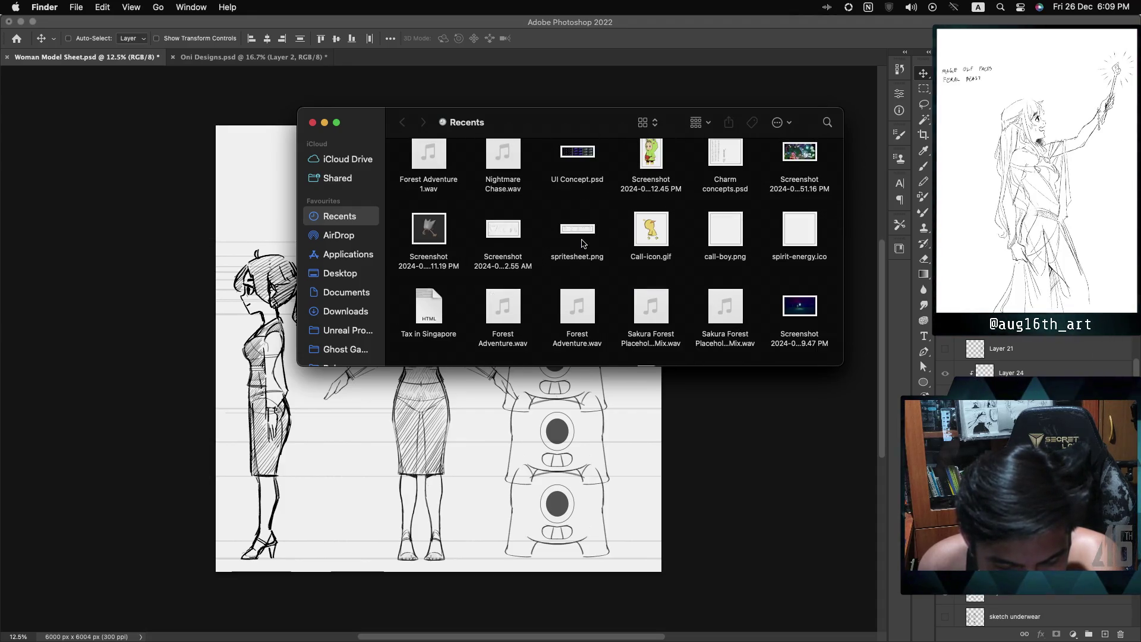
scroll(582, 243, down, 10)
scroll(582, 244, down, 5)
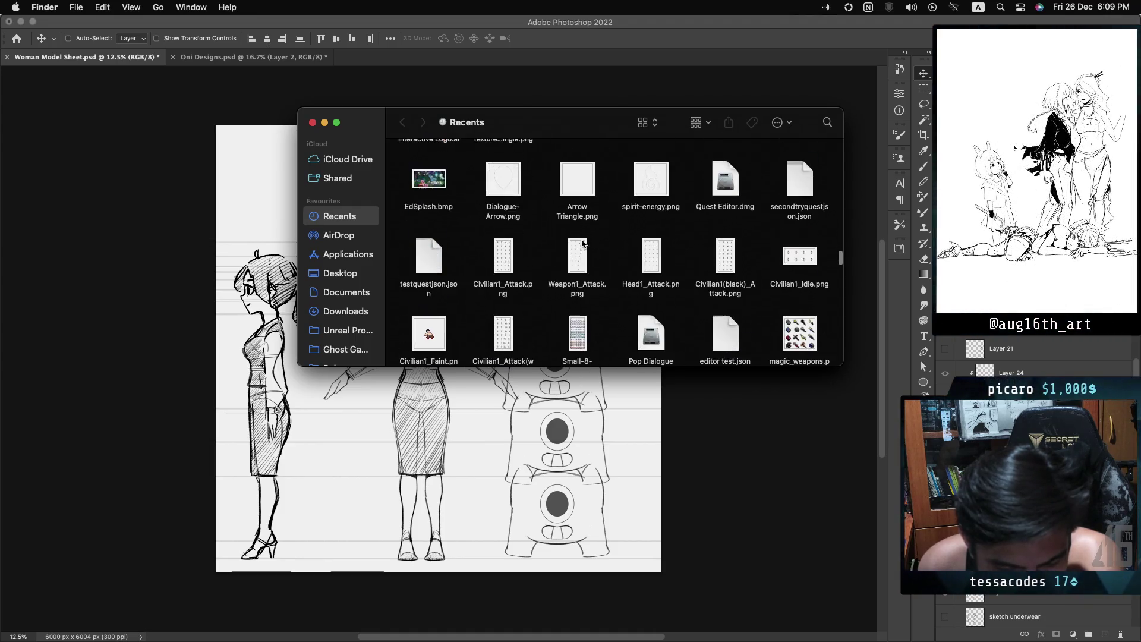
scroll(582, 243, down, 15)
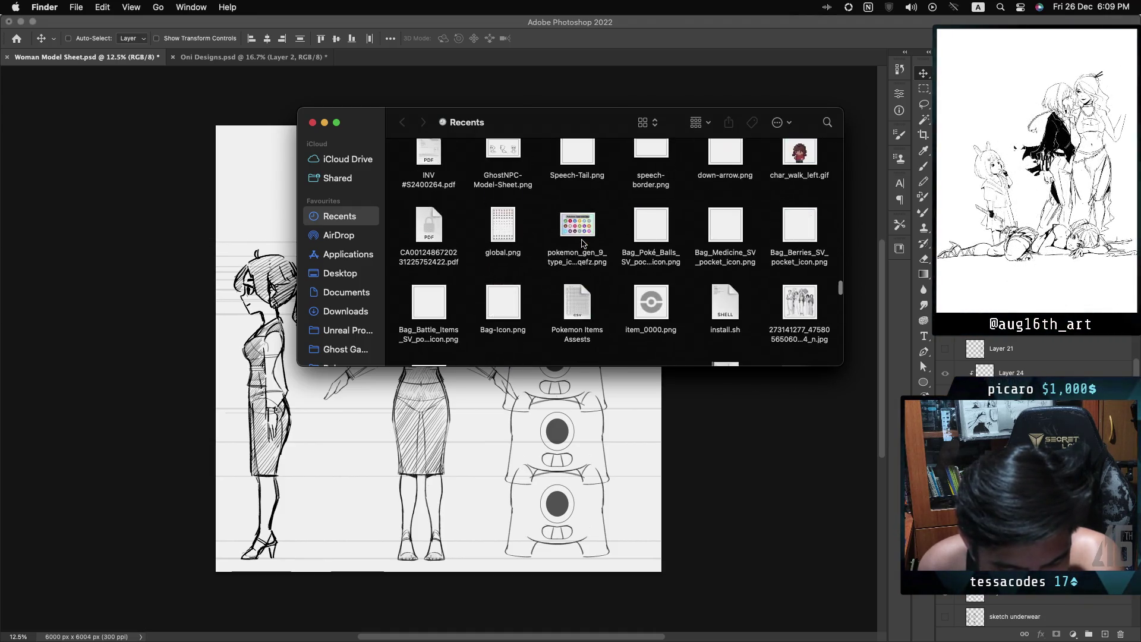
scroll(582, 243, down, 15)
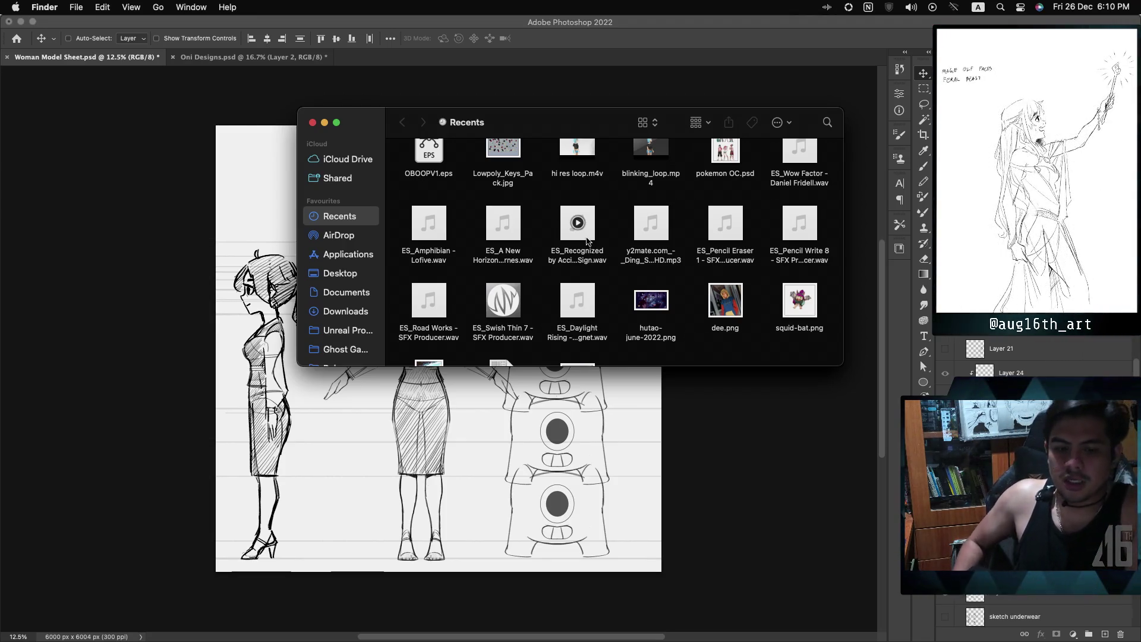
Return to the newest recent files, then show the Desktop folder's contents
scroll(590, 243, up, 15)
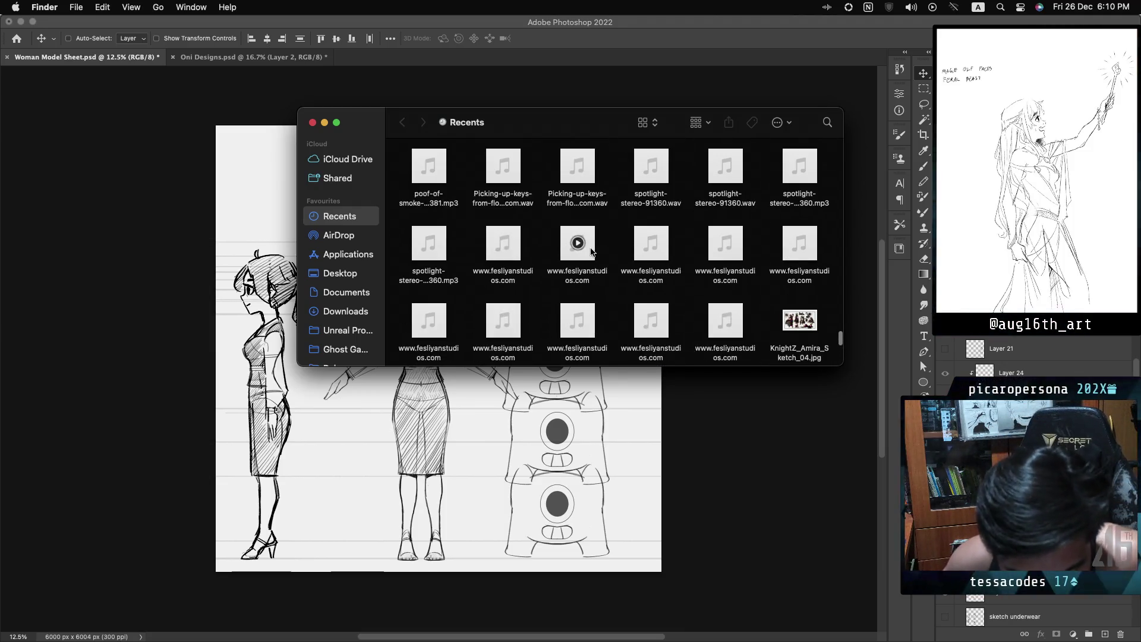
scroll(593, 252, down, 10)
scroll(591, 252, down, 10)
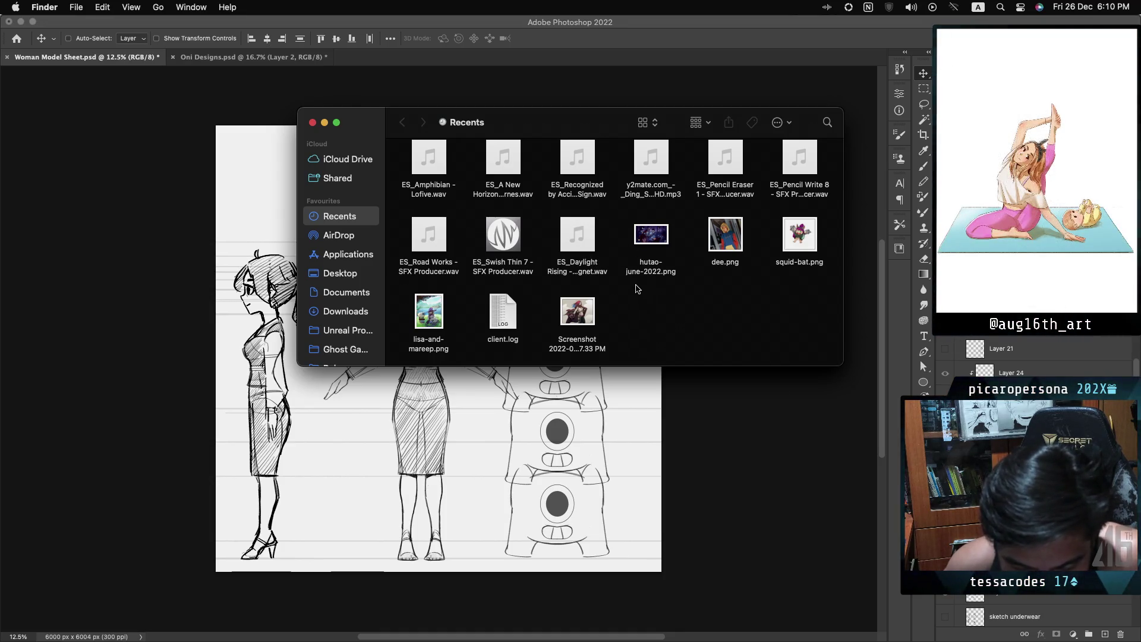
scroll(618, 285, up, 3)
scroll(618, 285, up, 4)
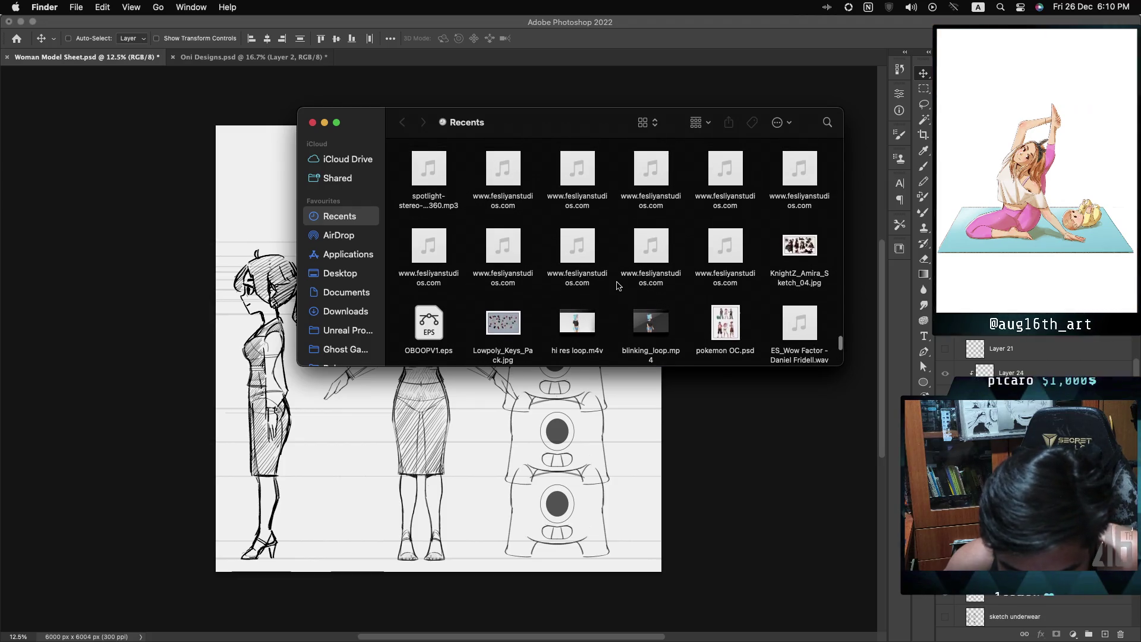
scroll(618, 285, up, 10)
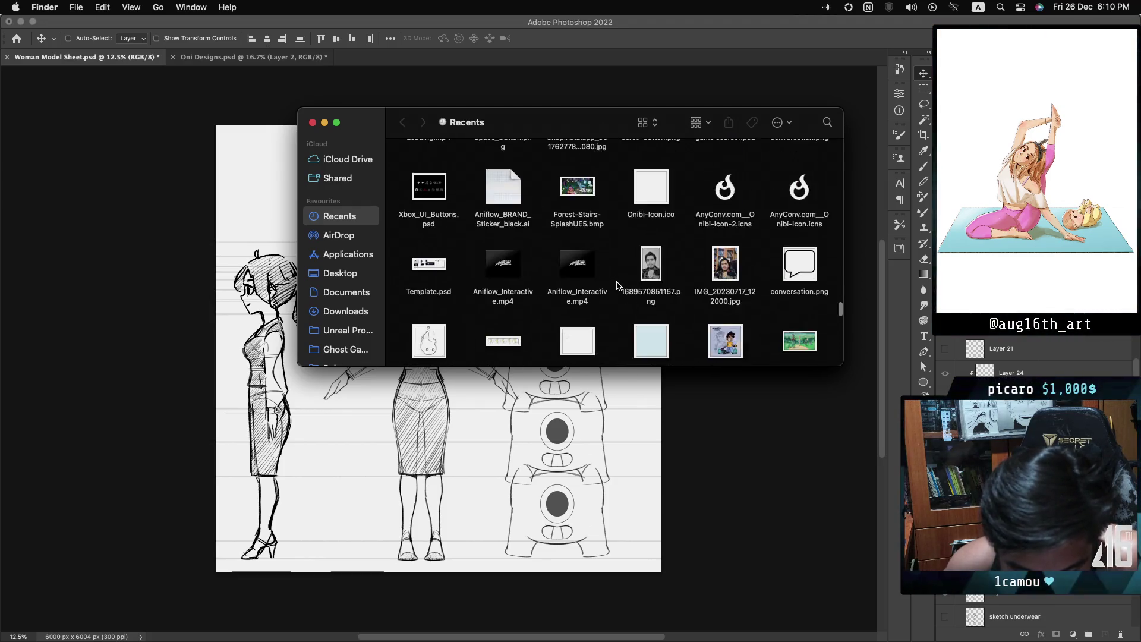
scroll(618, 285, down, 2)
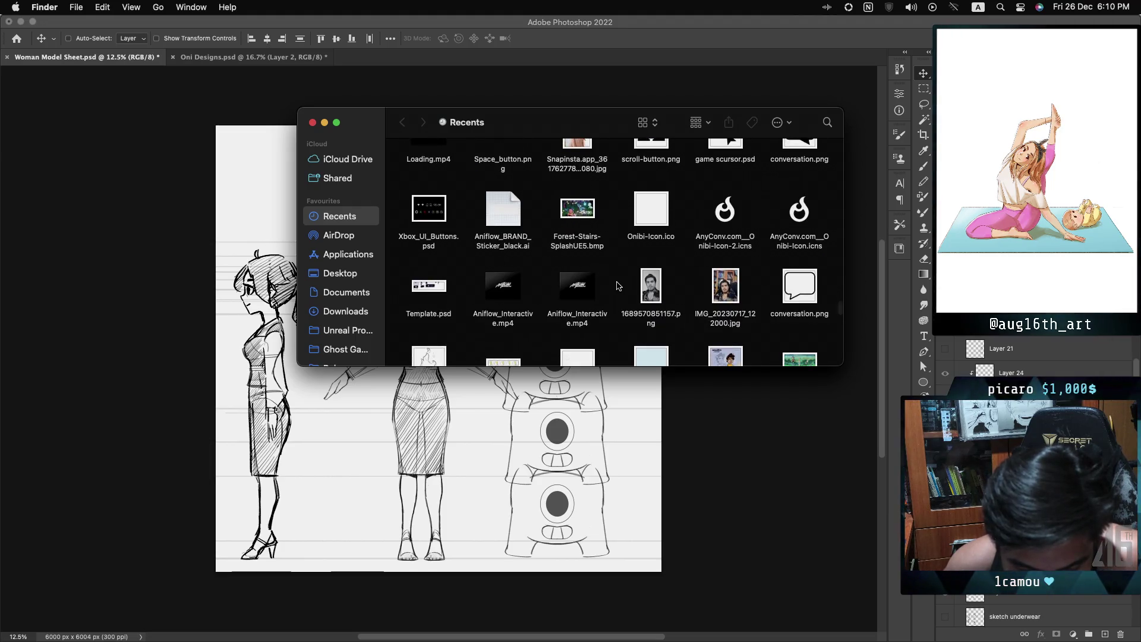
scroll(618, 286, up, 4)
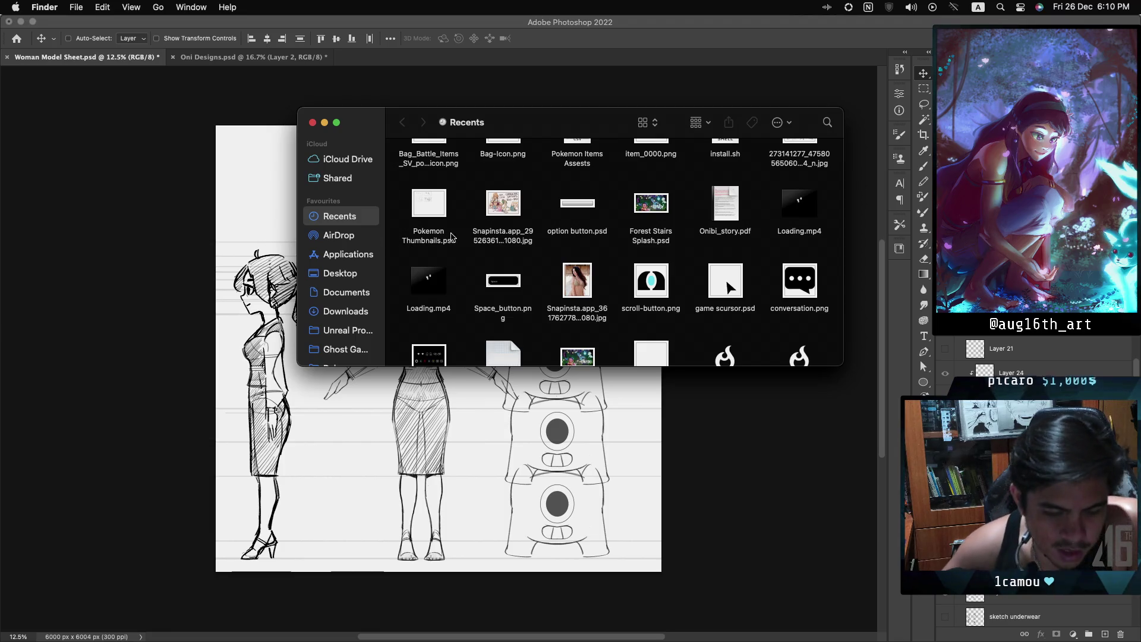
scroll(452, 237, up, 10)
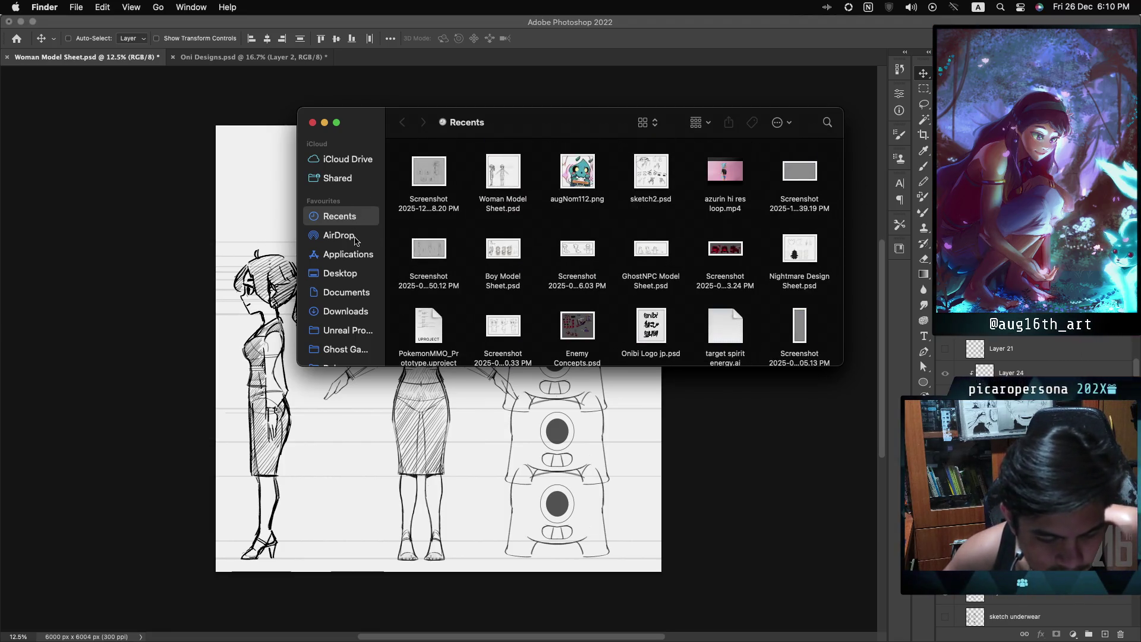
click(345, 272)
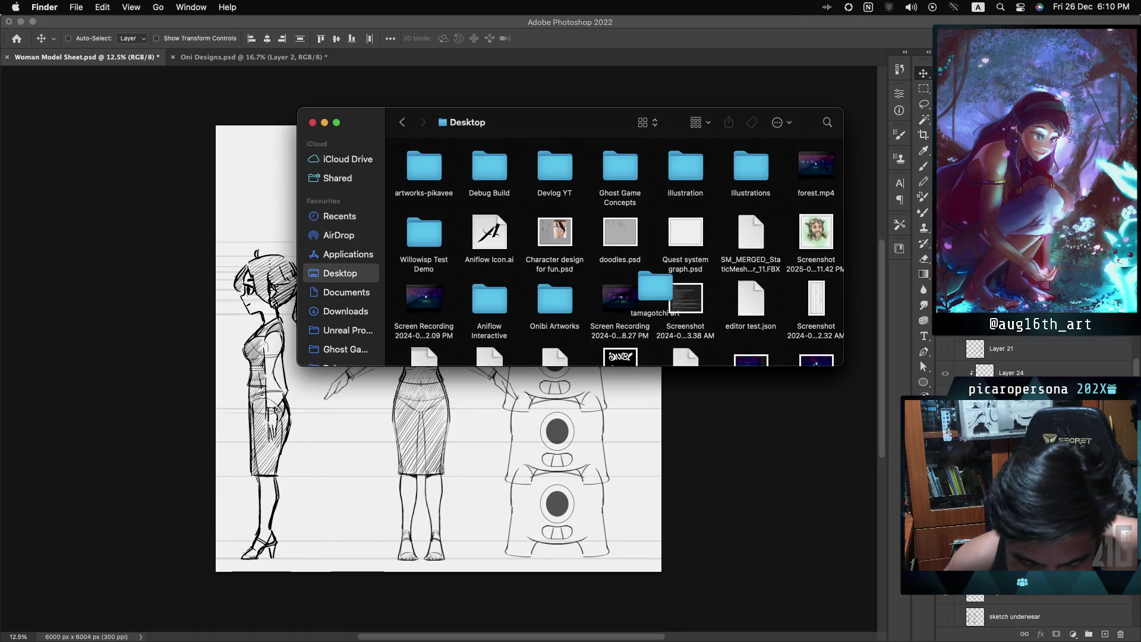
Open the Ghost Game Concepts folder and scroll through its contents
double_click(632, 168)
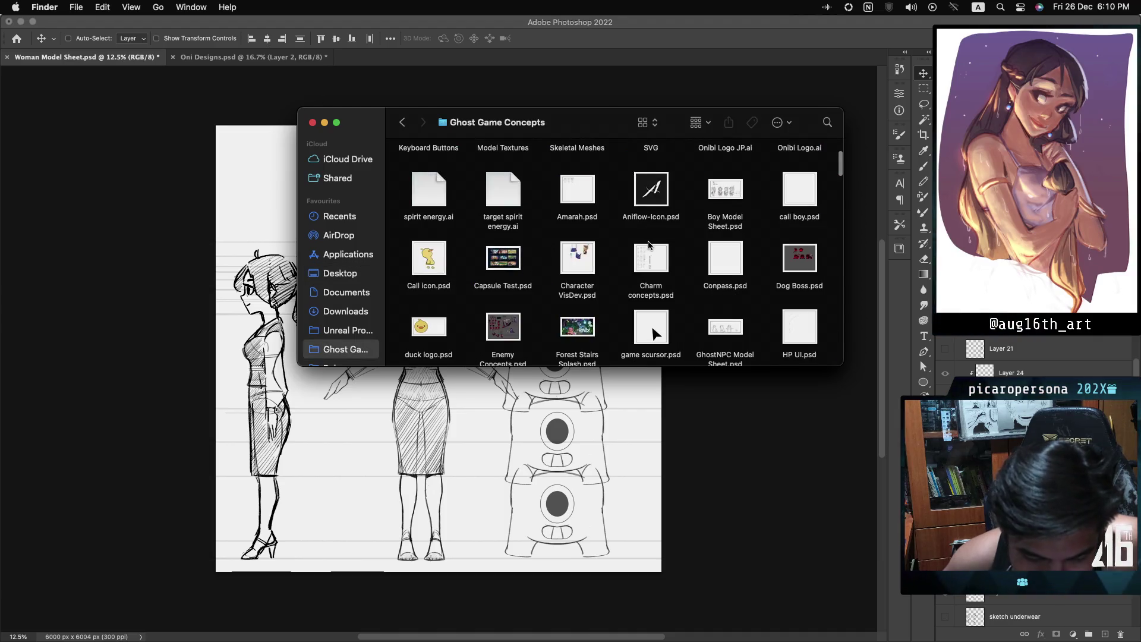
scroll(648, 245, down, 5)
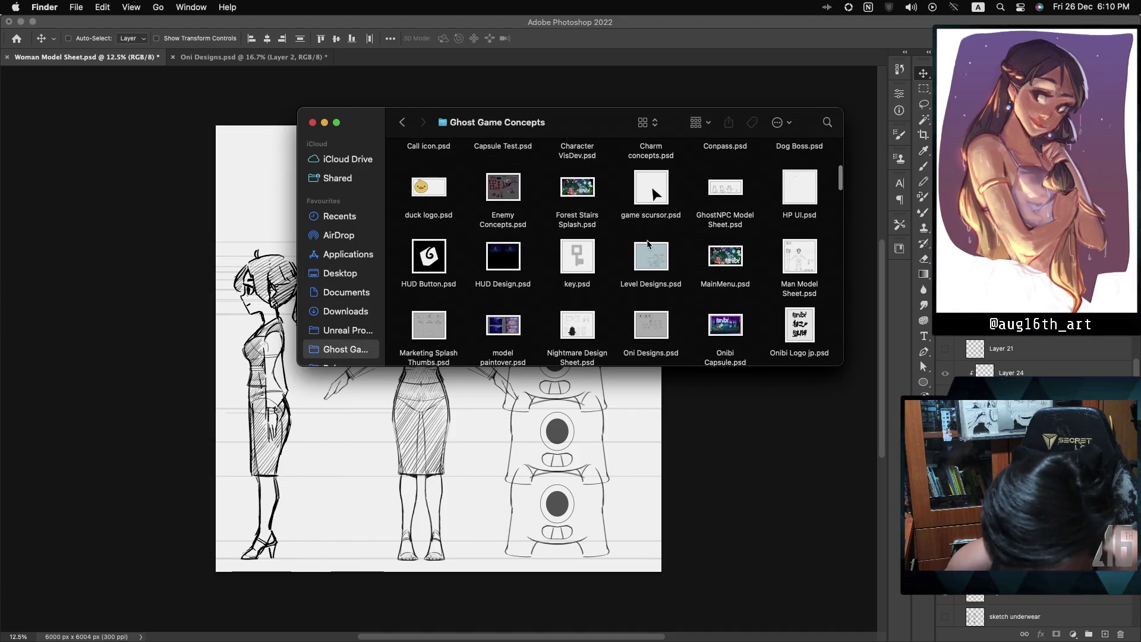
scroll(648, 244, down, 2)
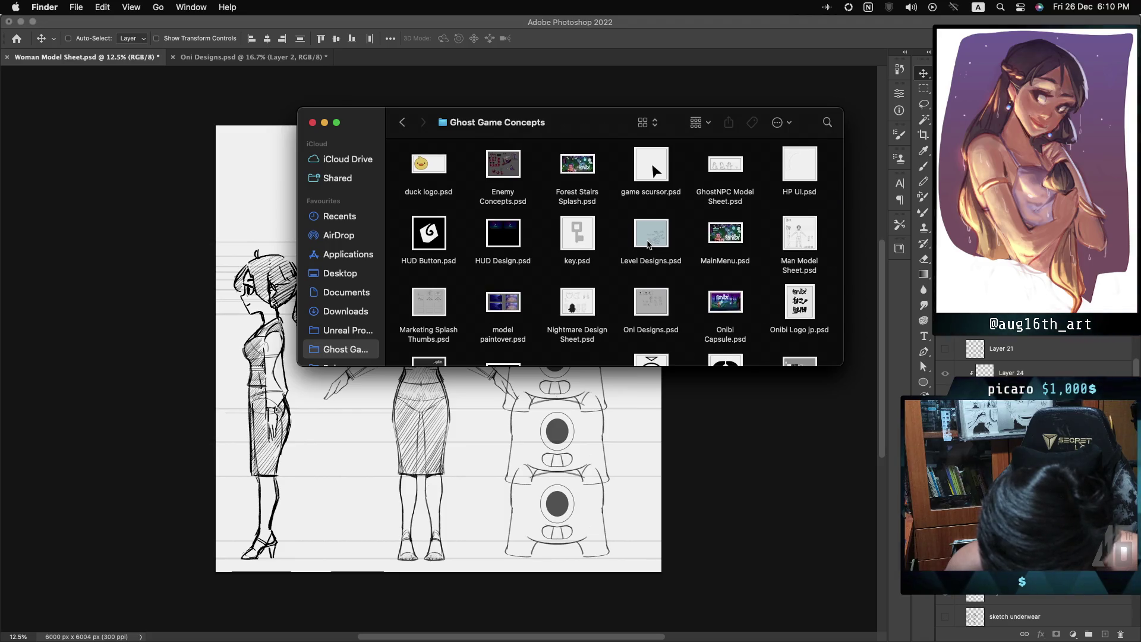
scroll(648, 244, down, 6)
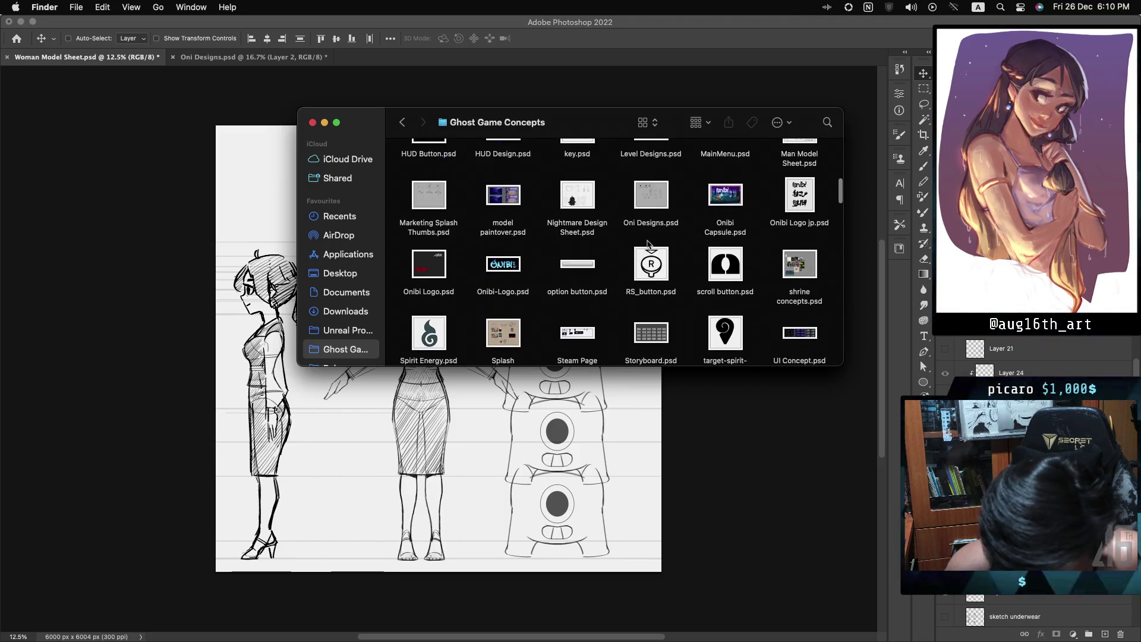
scroll(648, 244, down, 5)
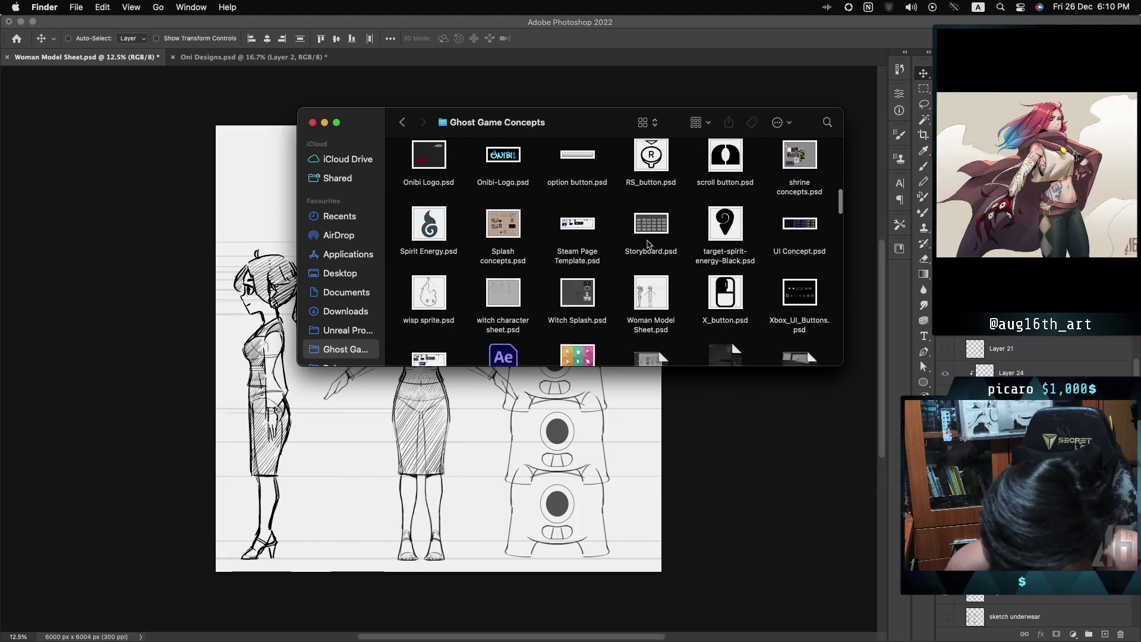
scroll(648, 245, down, 1)
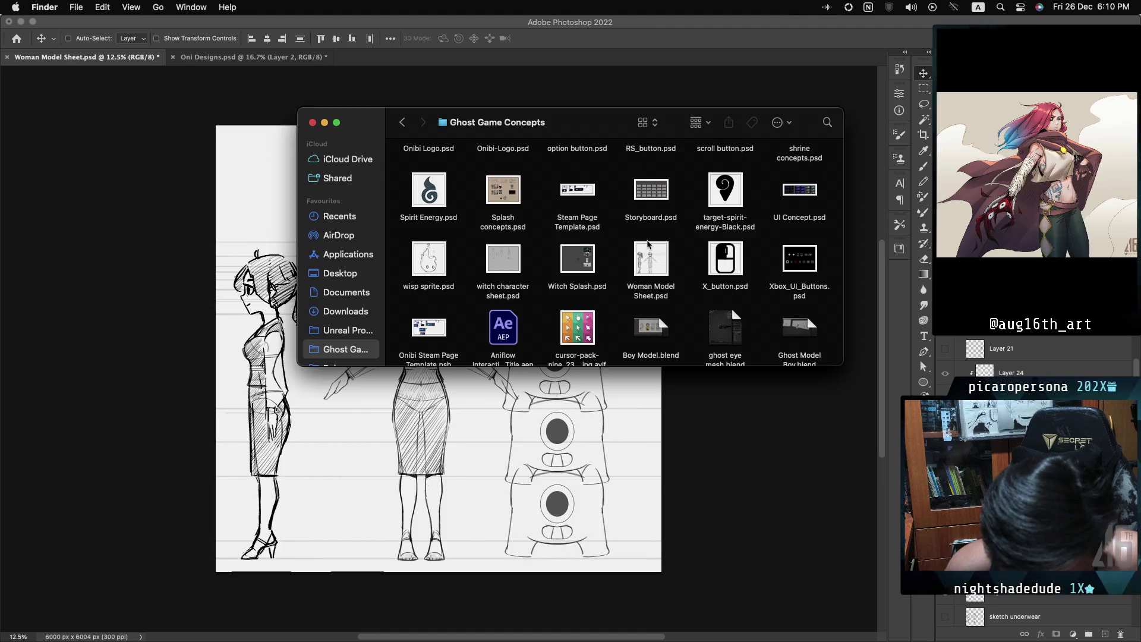
scroll(648, 244, down, 4)
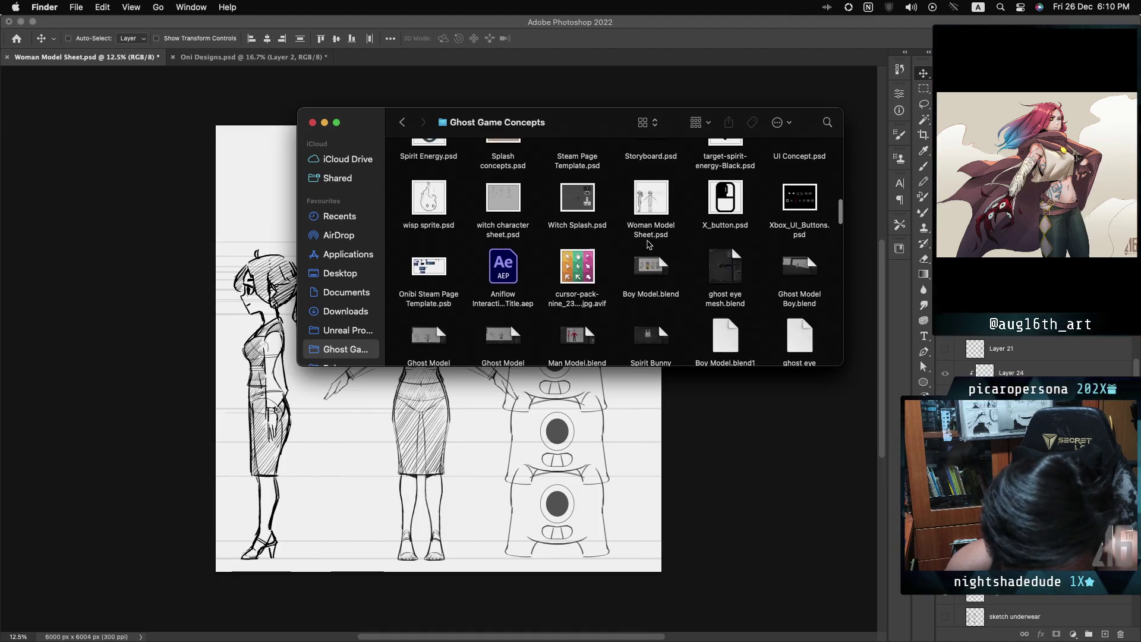
scroll(648, 244, up, 5)
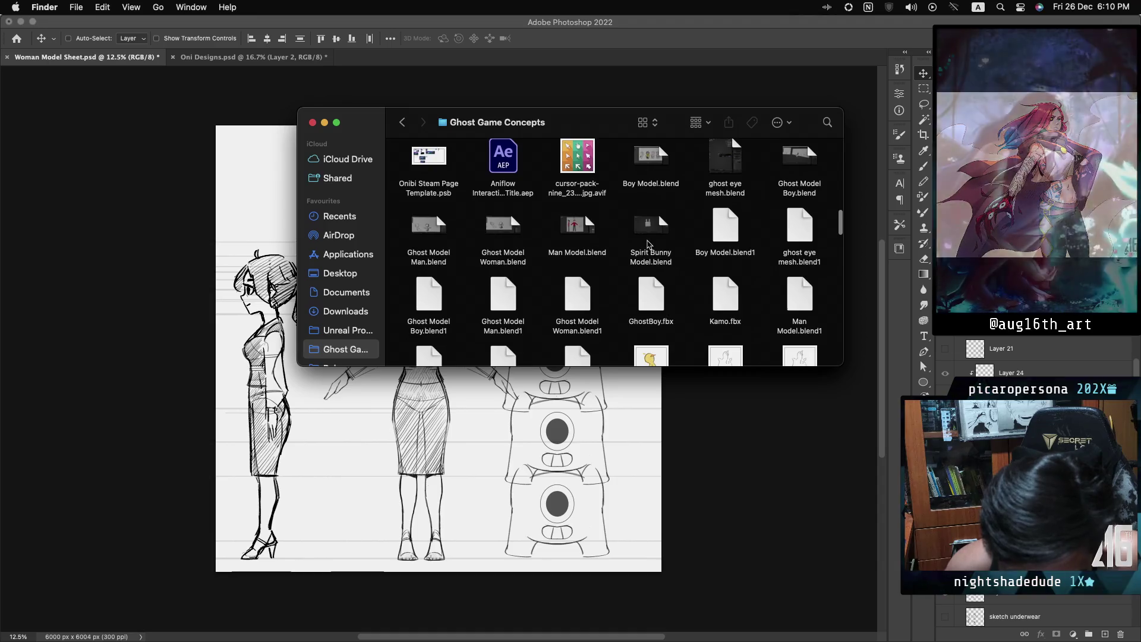
scroll(648, 244, up, 8)
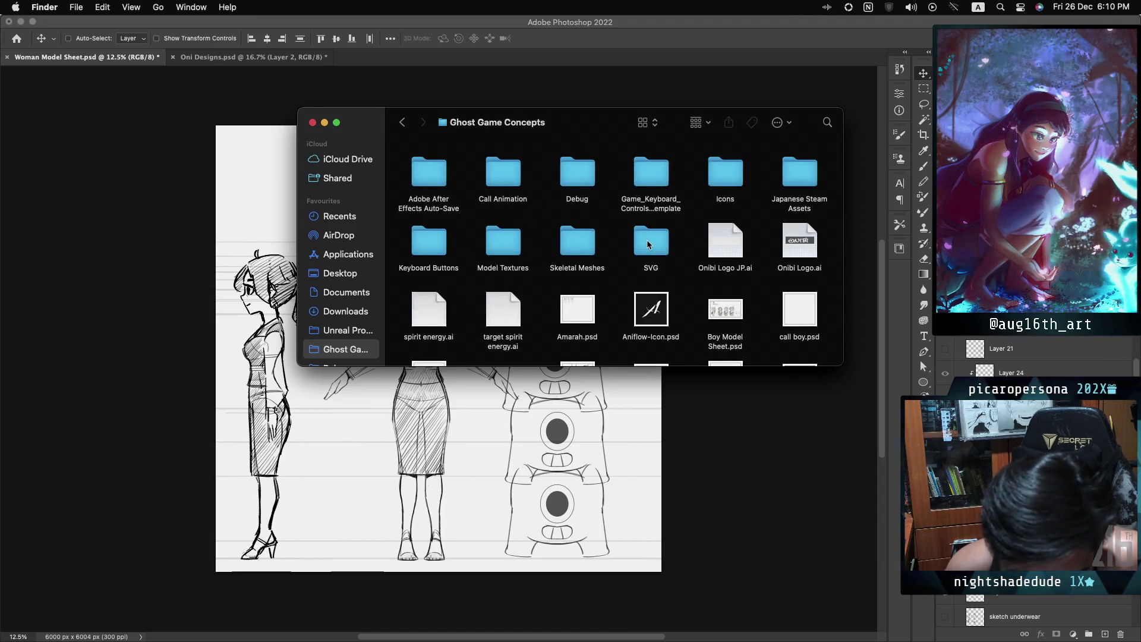
scroll(650, 244, down, 1)
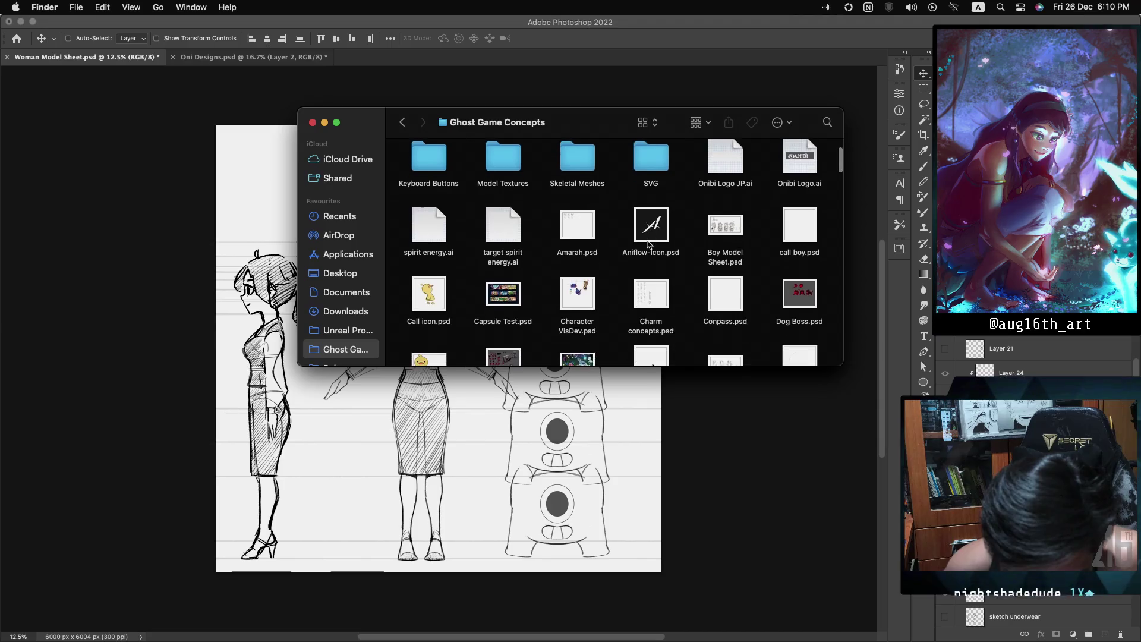
scroll(648, 244, down, 3)
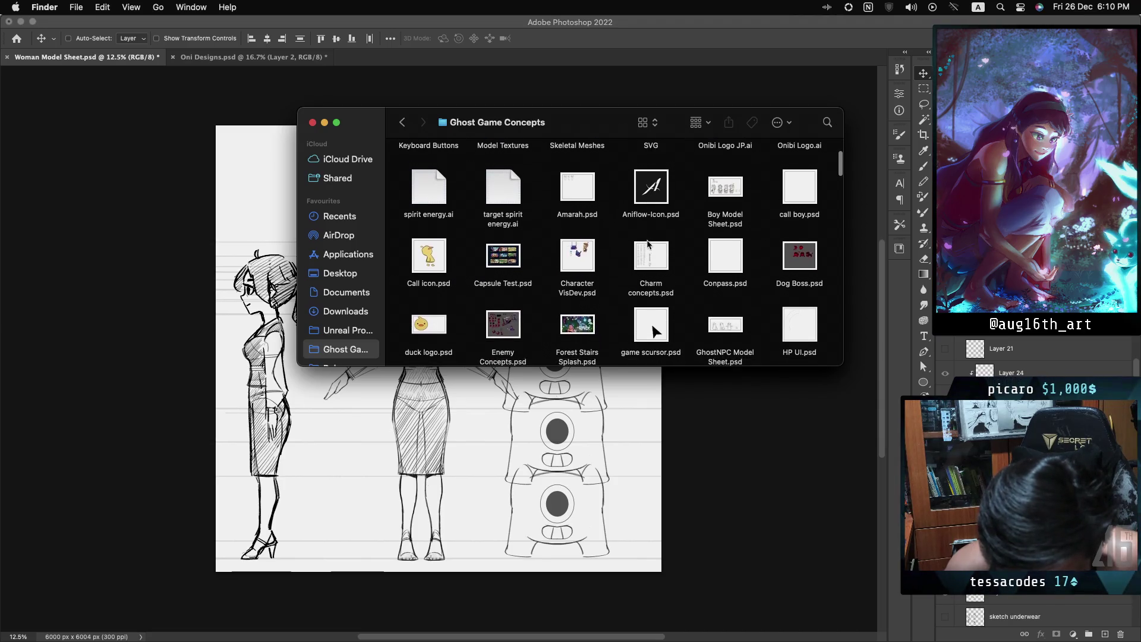
scroll(647, 240, down, 2)
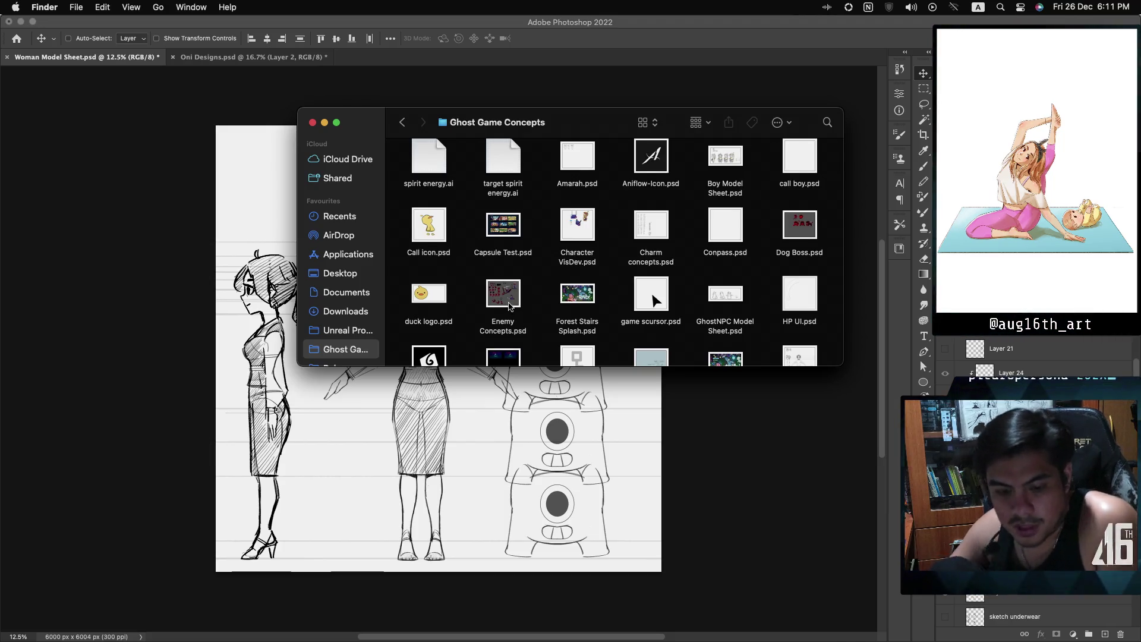
Find Character VisDev.psd and drag it onto Photoshop's document tab bar to open it
scroll(509, 307, down, 3)
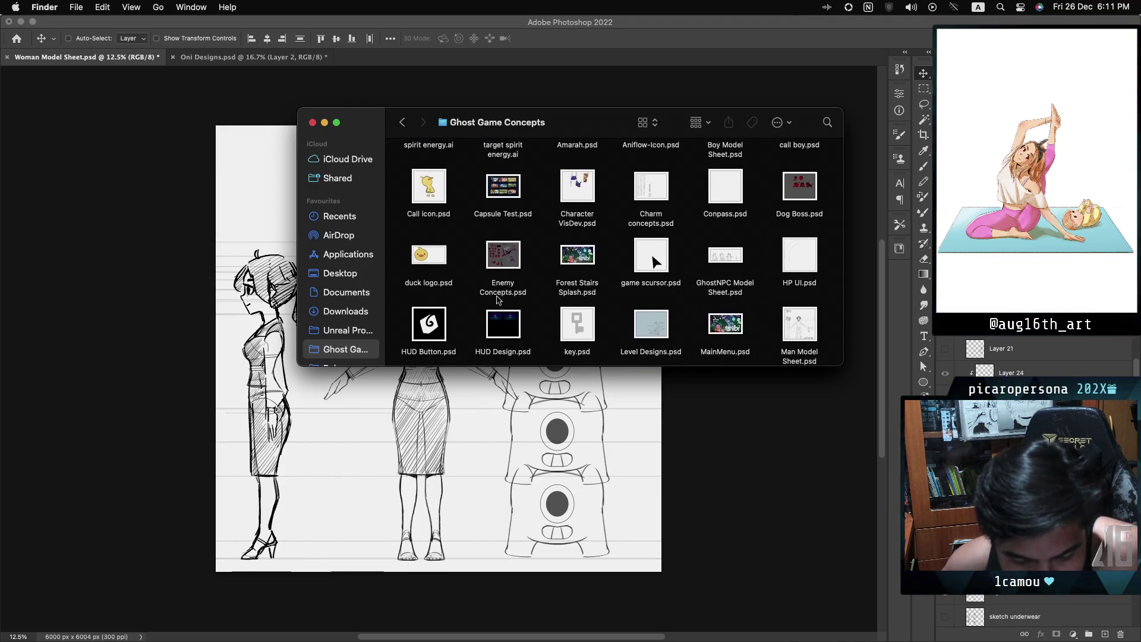
scroll(492, 298, down, 3)
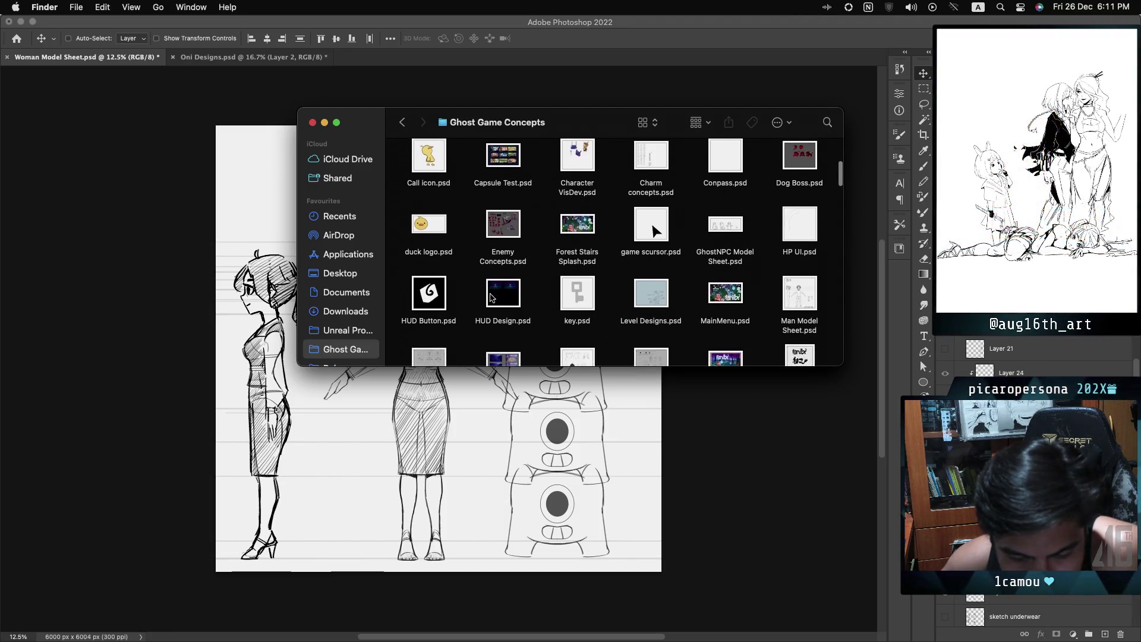
scroll(491, 297, down, 3)
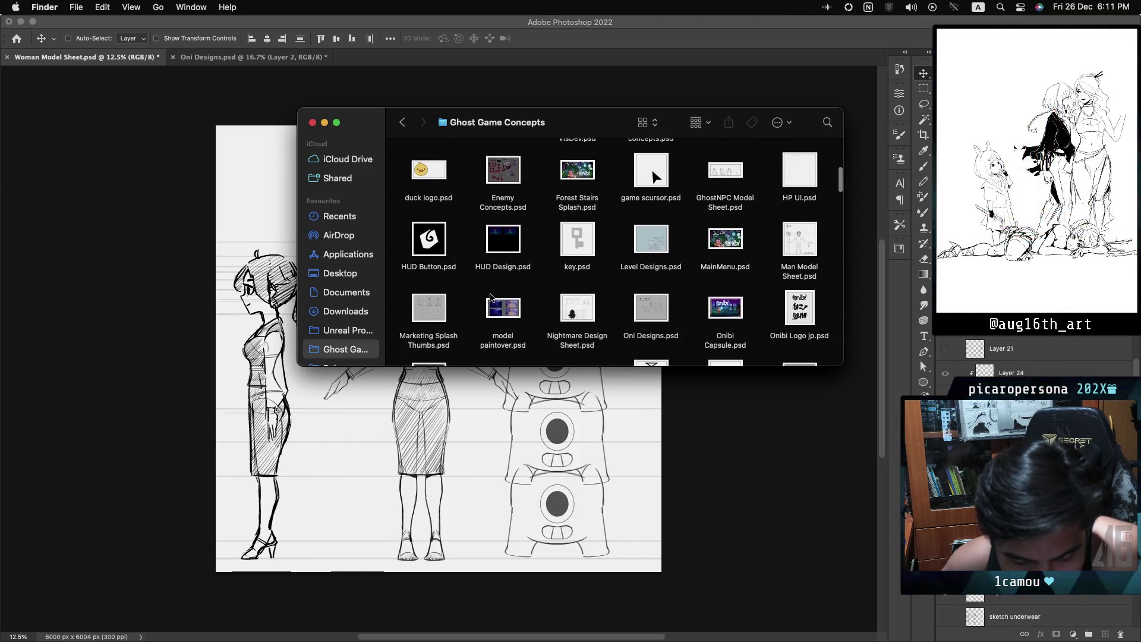
scroll(492, 298, down, 2)
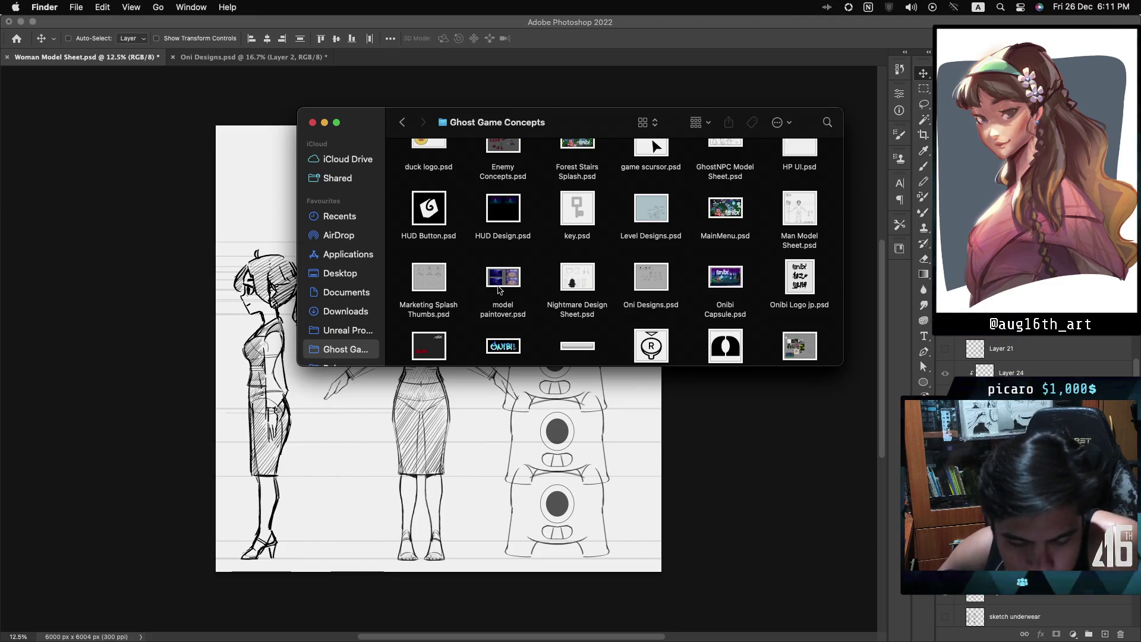
scroll(499, 292, down, 2)
scroll(499, 290, down, 1)
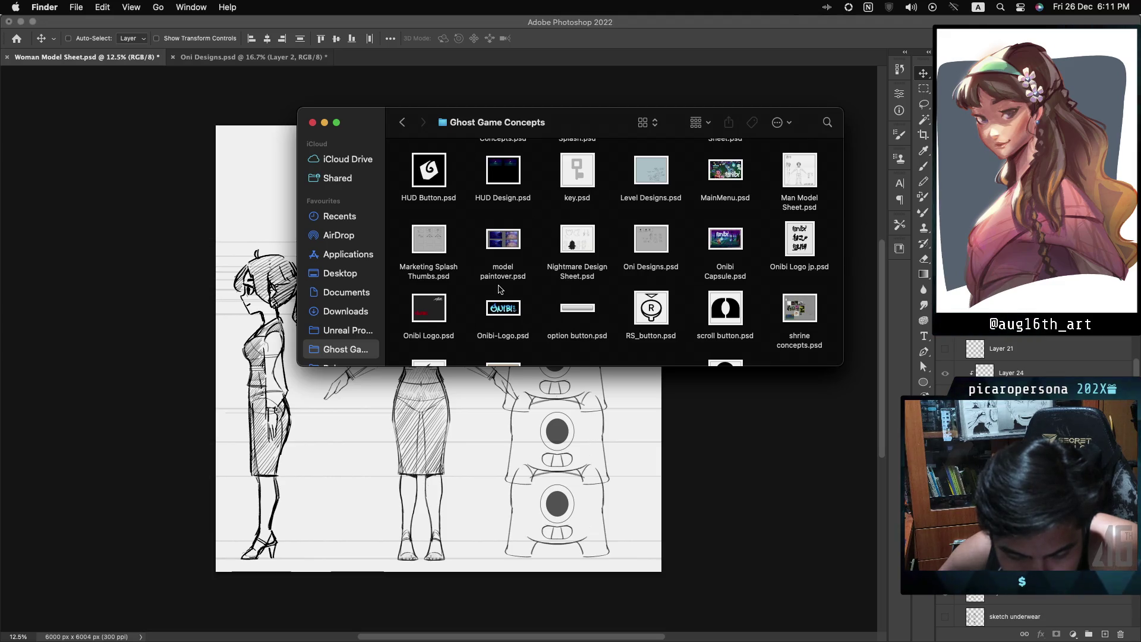
scroll(500, 289, up, 4)
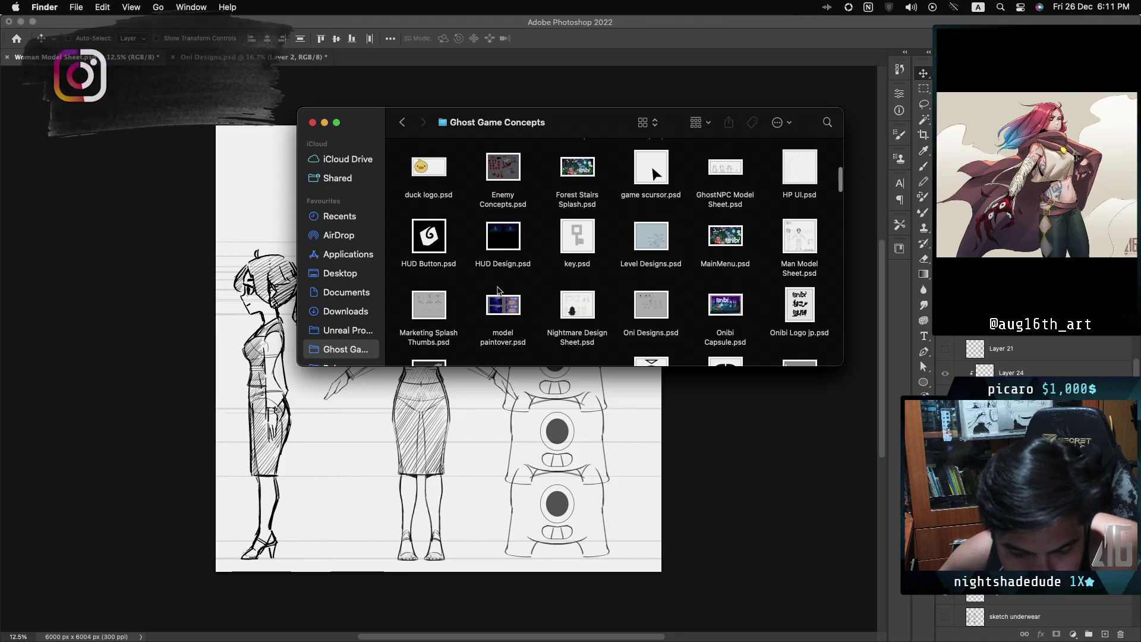
scroll(499, 291, up, 3)
scroll(499, 290, up, 5)
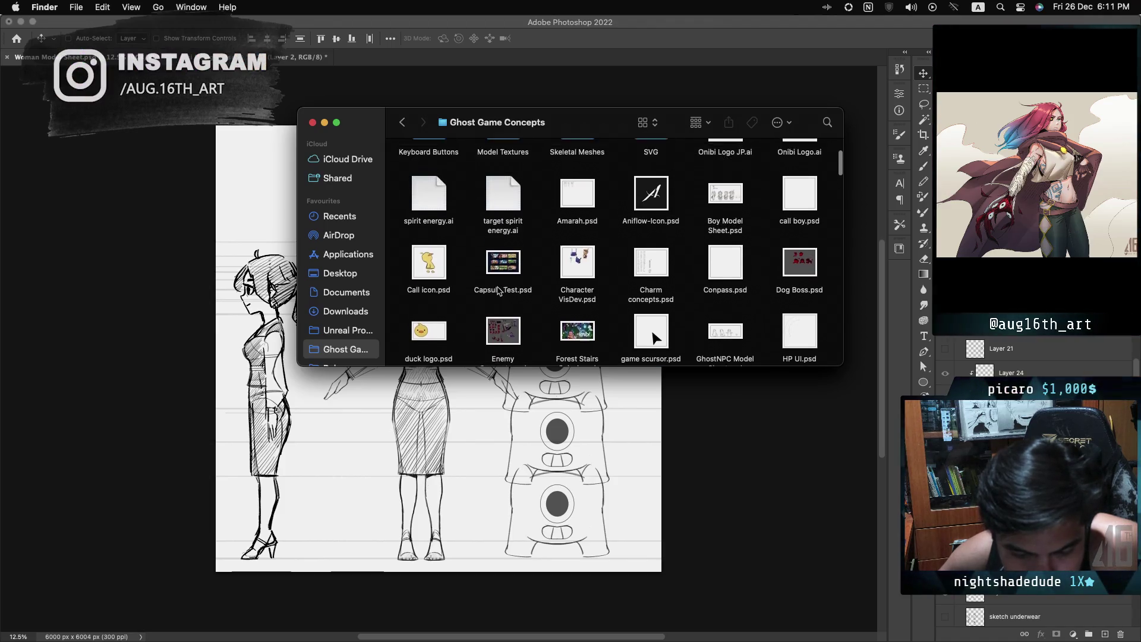
scroll(500, 290, up, 1)
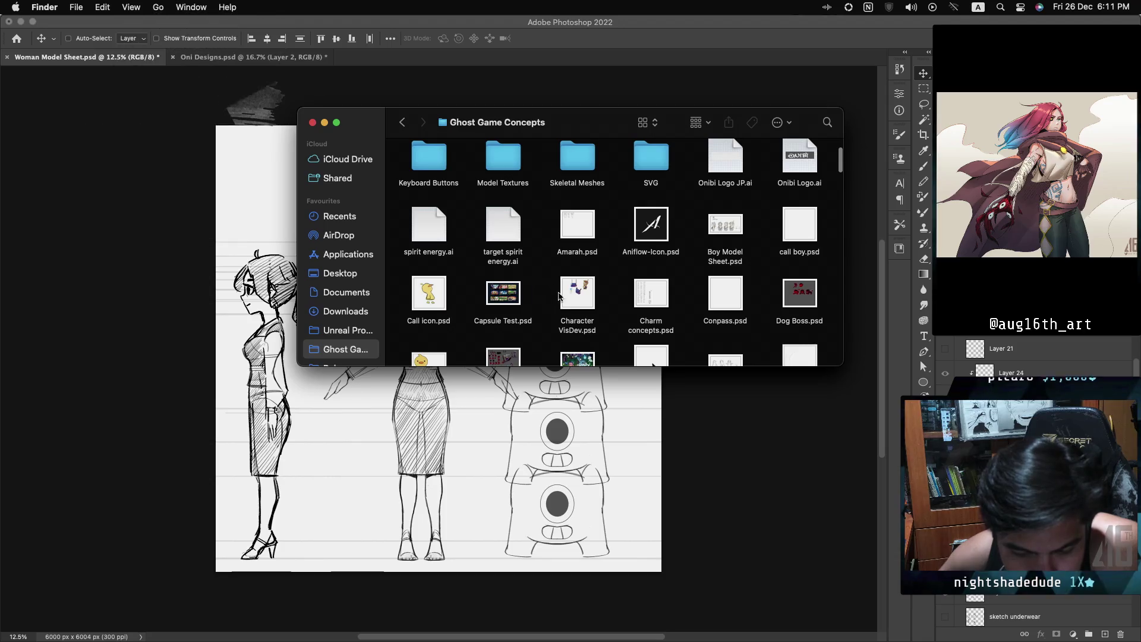
mouse_move(577, 292)
mouse_down()
mouse_move(453, 208)
mouse_move(387, 47)
mouse_move(374, 62)
mouse_up()
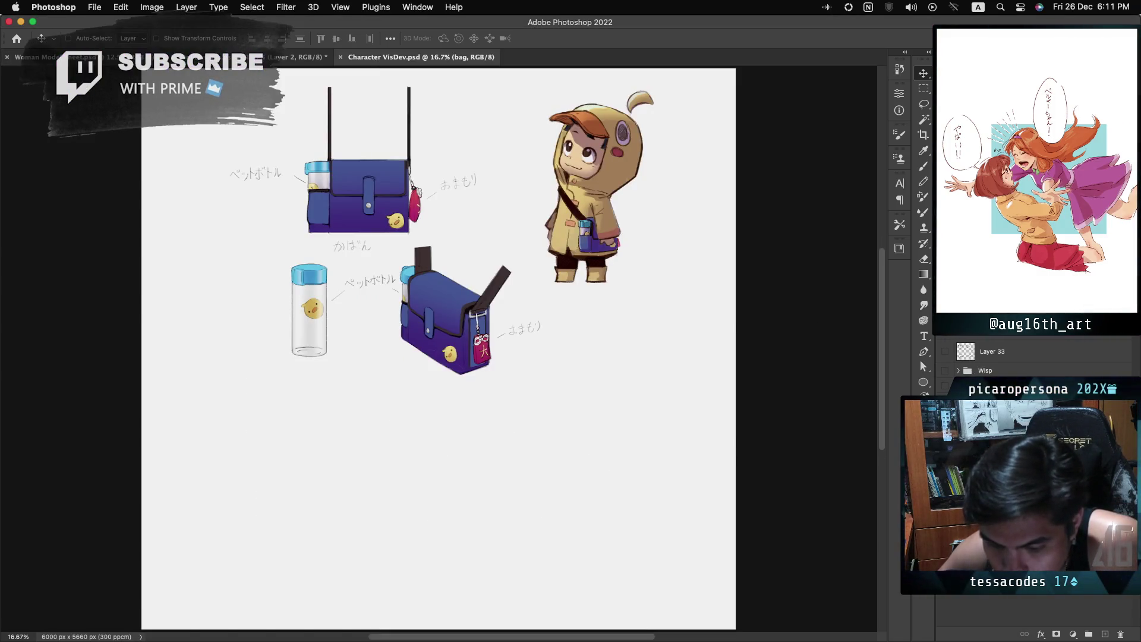
Hide the character variants layer and show the wisp and character lineup sketches
click(946, 352)
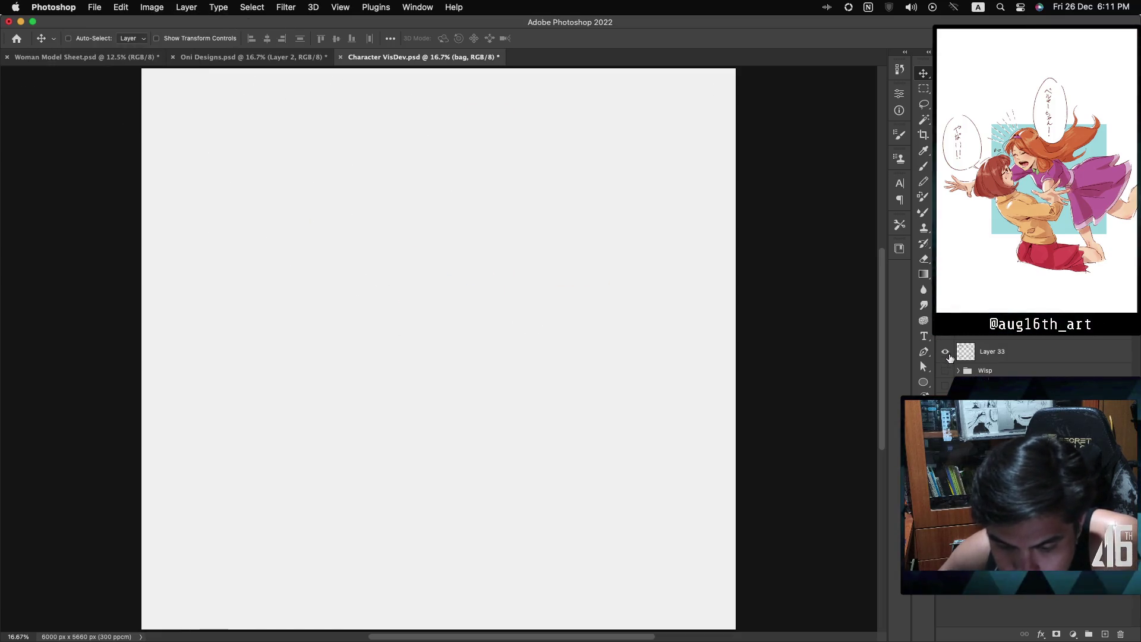
click(946, 351)
click(946, 371)
click(946, 385)
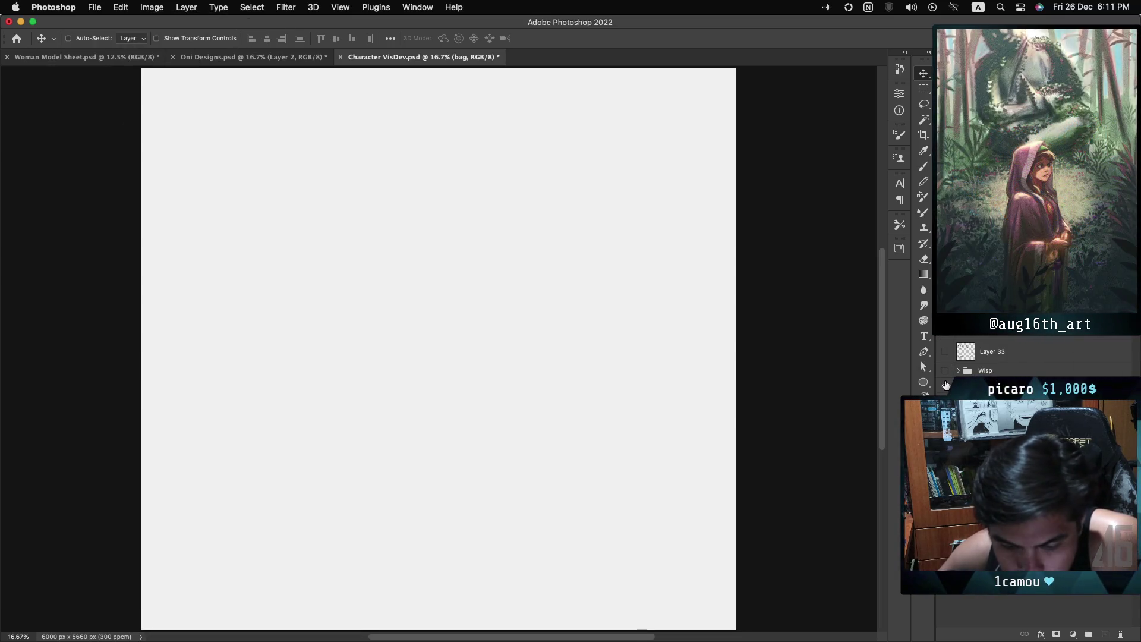
click(946, 404)
click(945, 405)
click(945, 424)
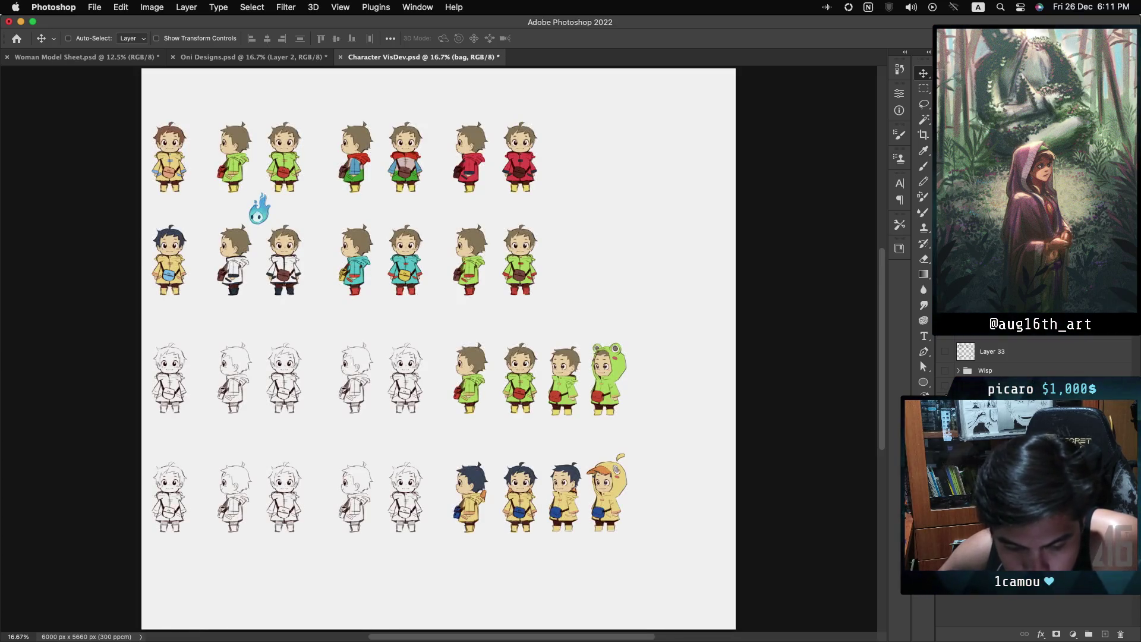
click(946, 423)
click(945, 424)
click(946, 423)
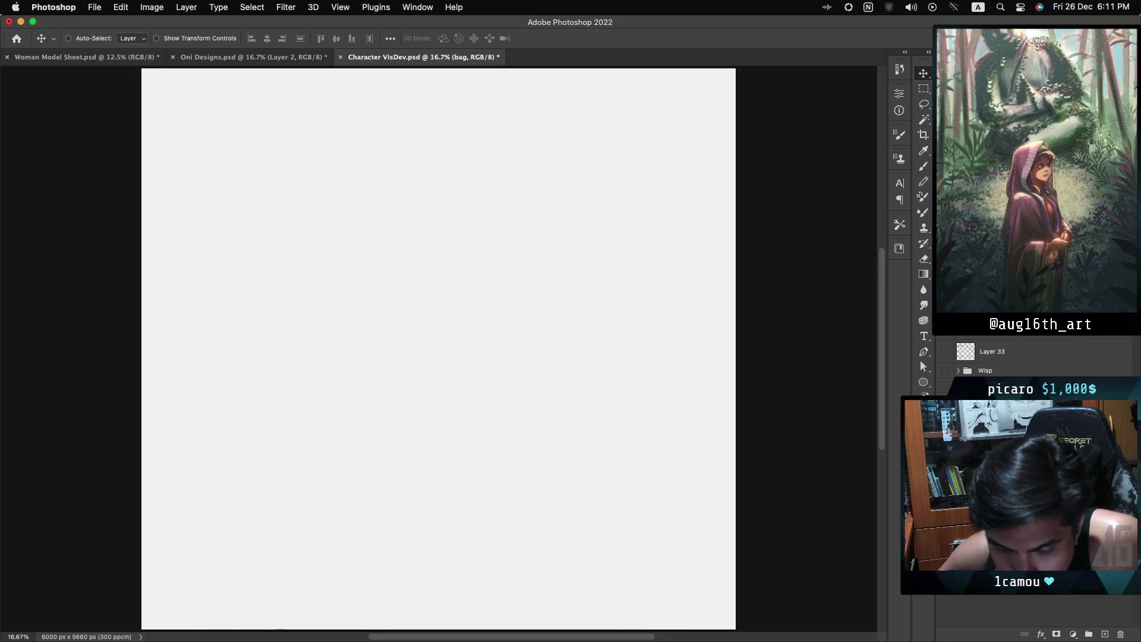
click(946, 442)
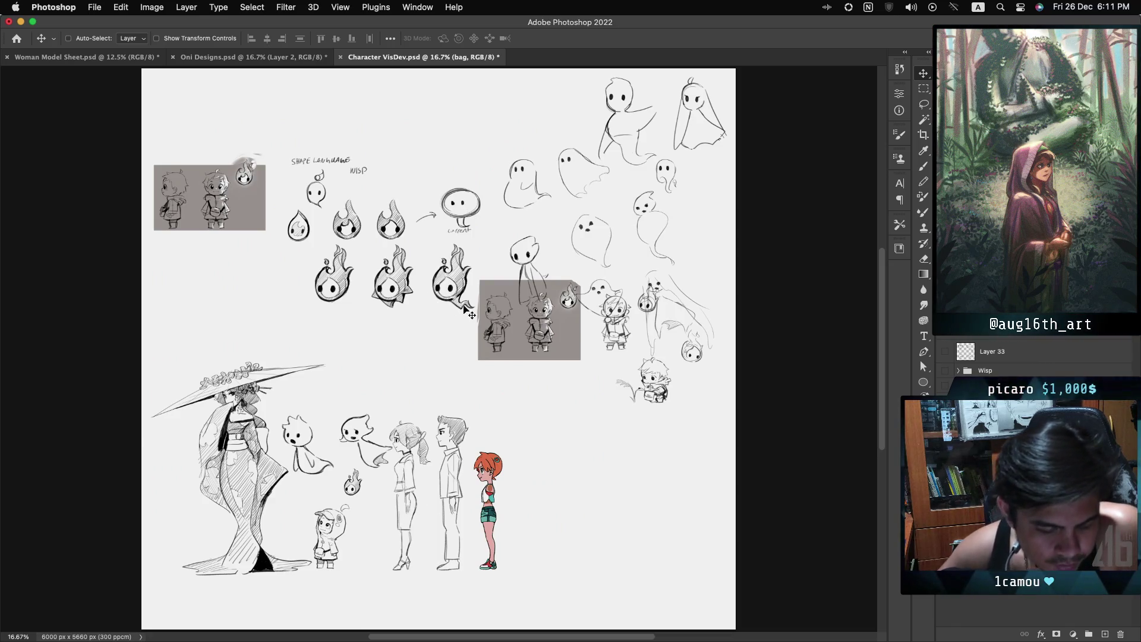
Copy the oni totem from Woman Model Sheet into Character VisDev.psd
click(267, 60)
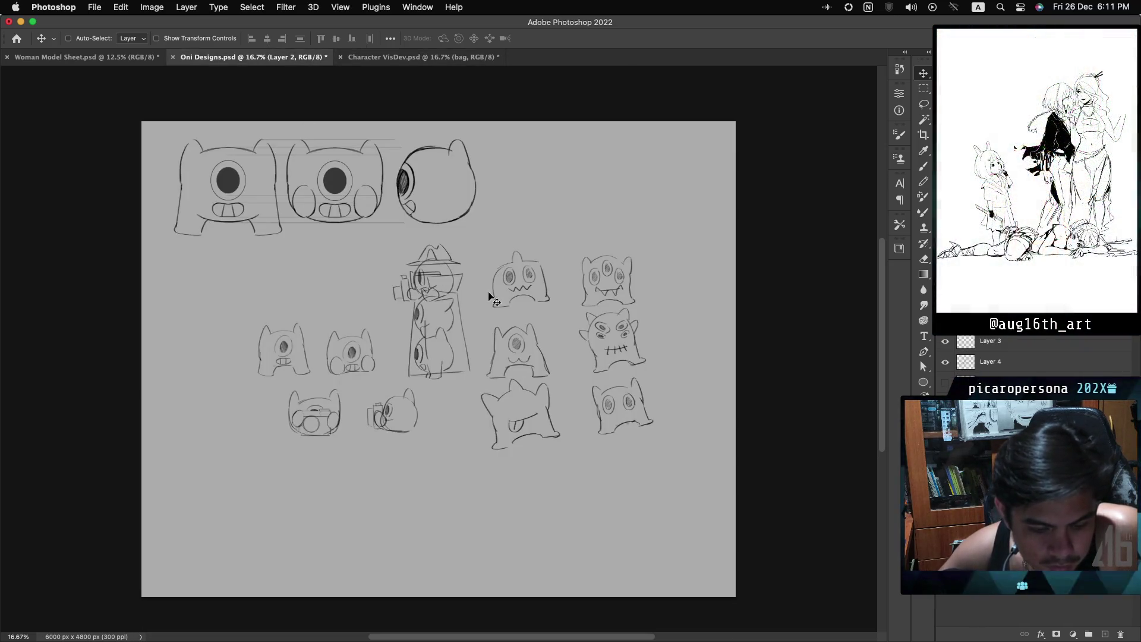
click(151, 57)
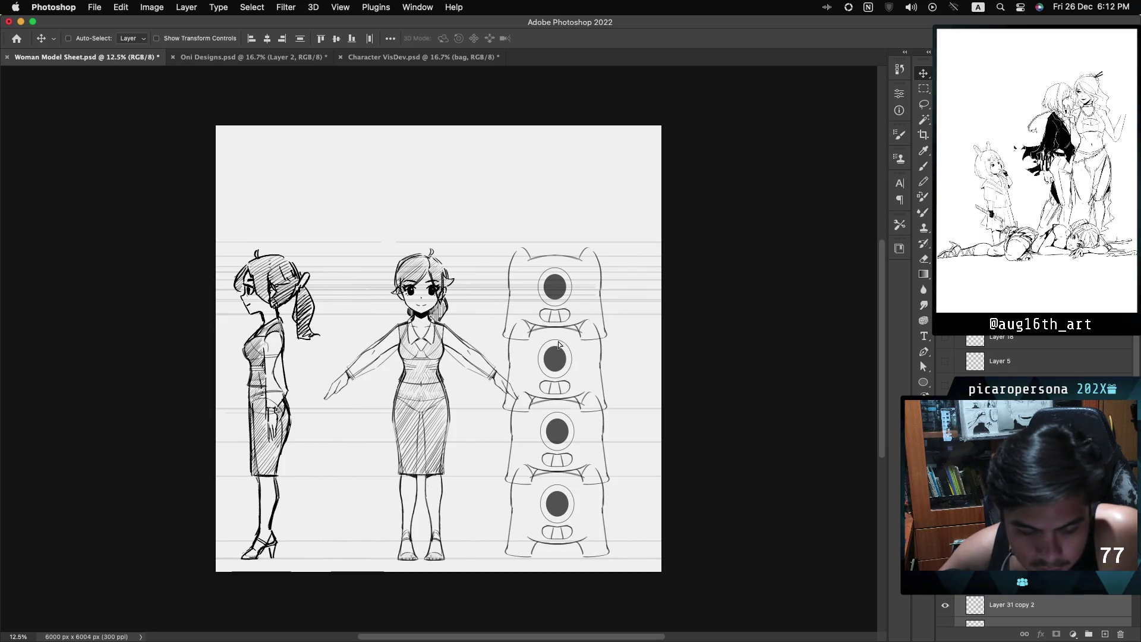
mouse_move(559, 345)
mouse_down()
mouse_move(384, 169)
mouse_move(381, 62)
mouse_move(519, 515)
mouse_move(533, 508)
mouse_up()
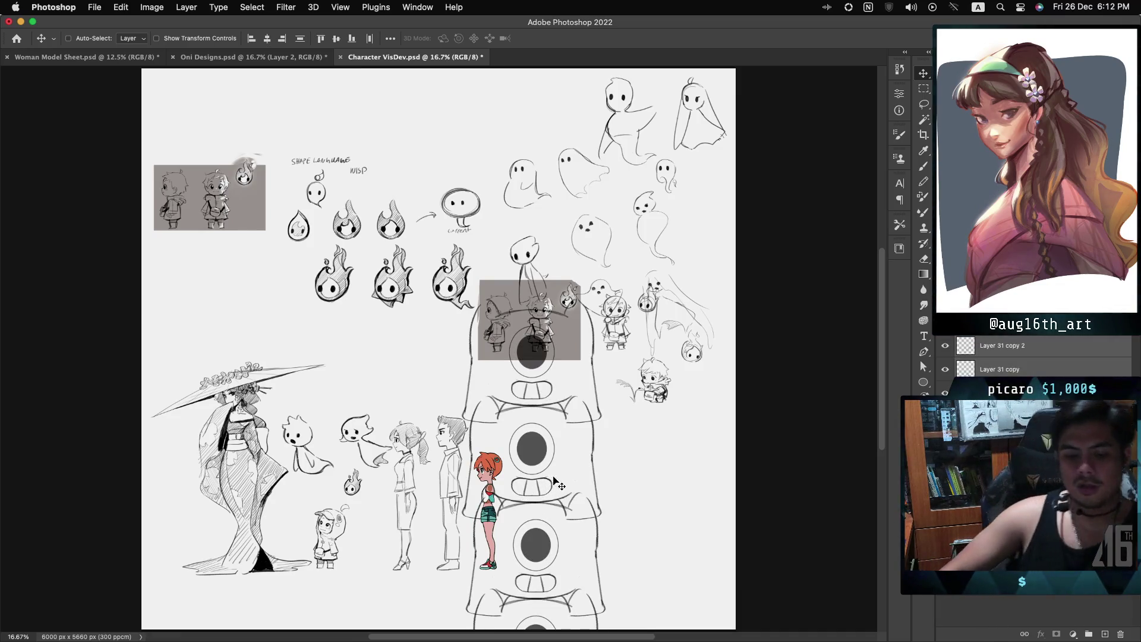
Scale the oni totem to about 40% and move it between the wisp ghost and the woman
key(ctrl+t)
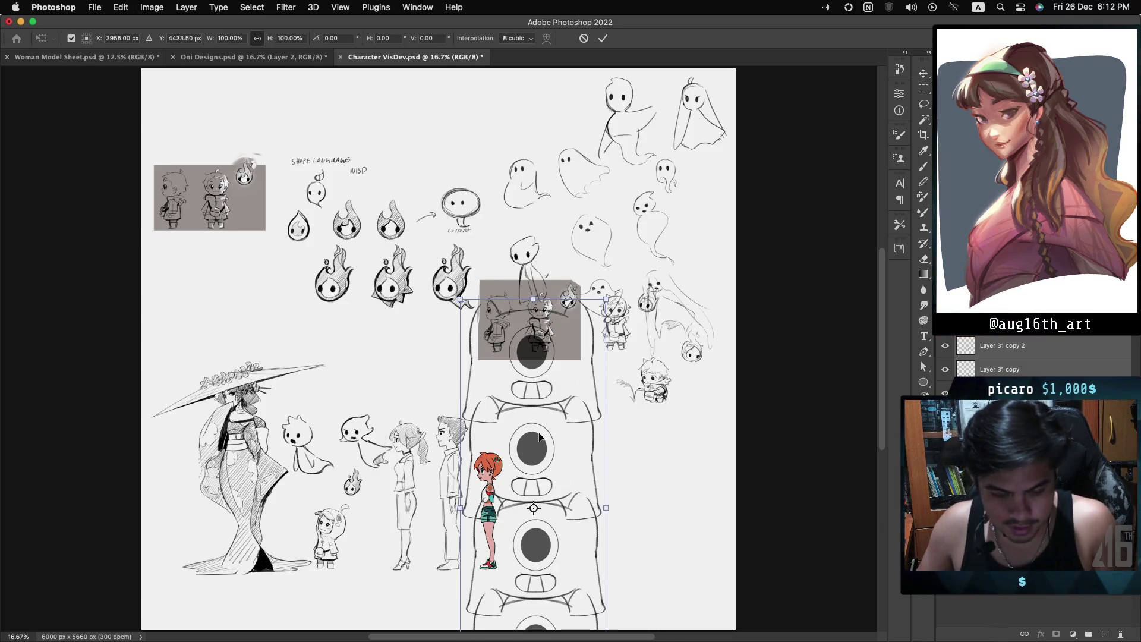
drag(535, 299, 536, 535)
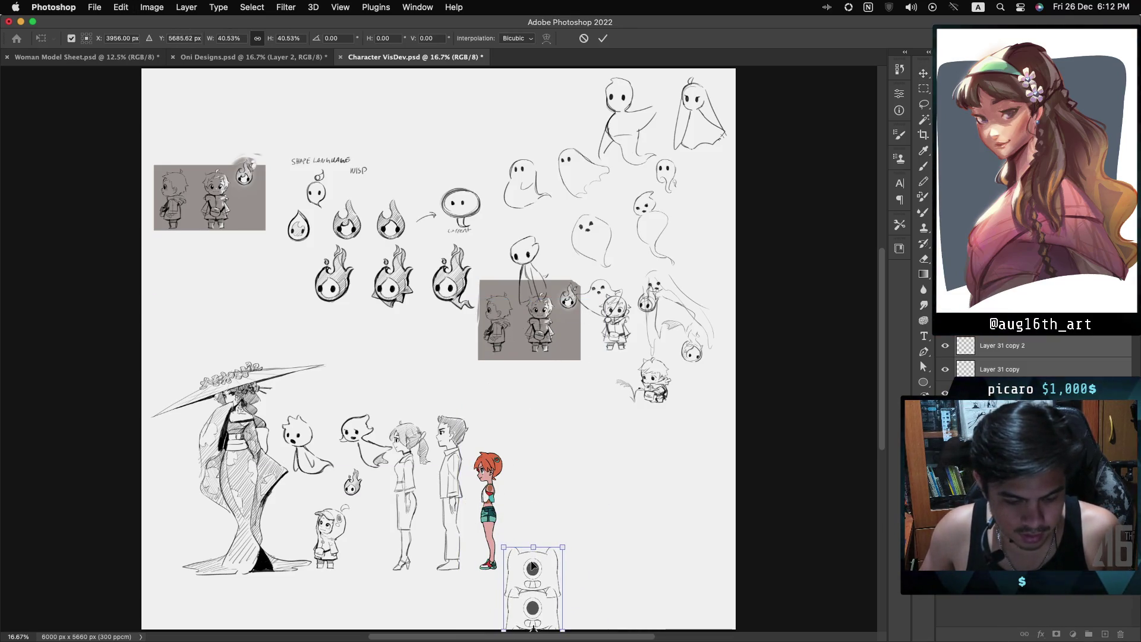
mouse_move(535, 574)
mouse_down()
mouse_move(378, 476)
mouse_move(361, 487)
mouse_move(370, 453)
mouse_move(365, 465)
mouse_up()
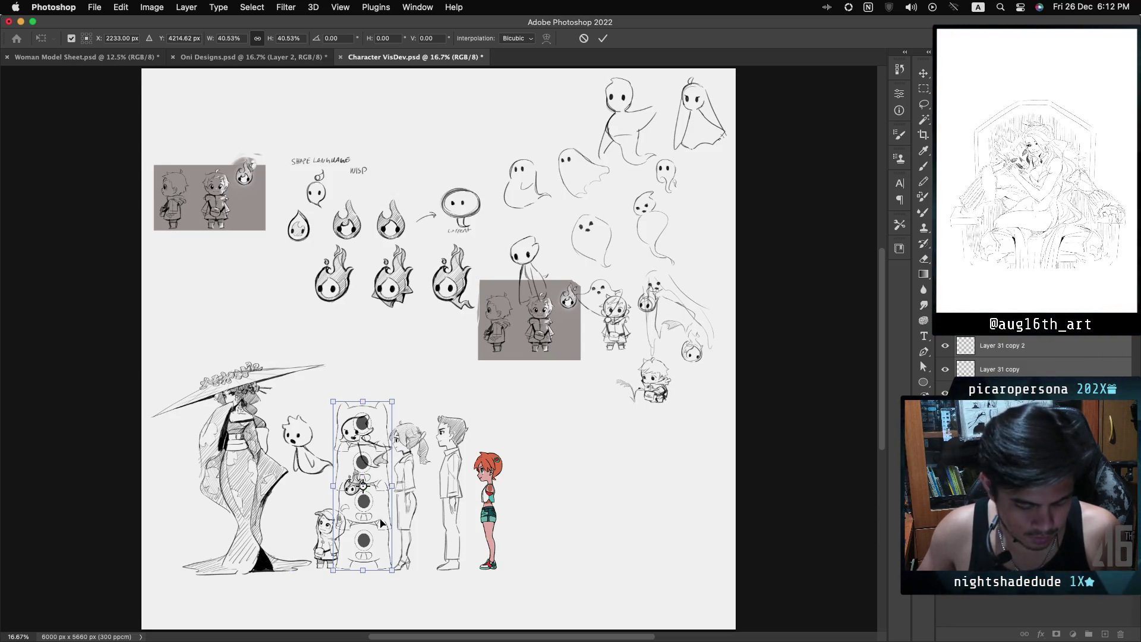
Stretch the totem taller, to about 47.71%
scroll(376, 528, right, 3)
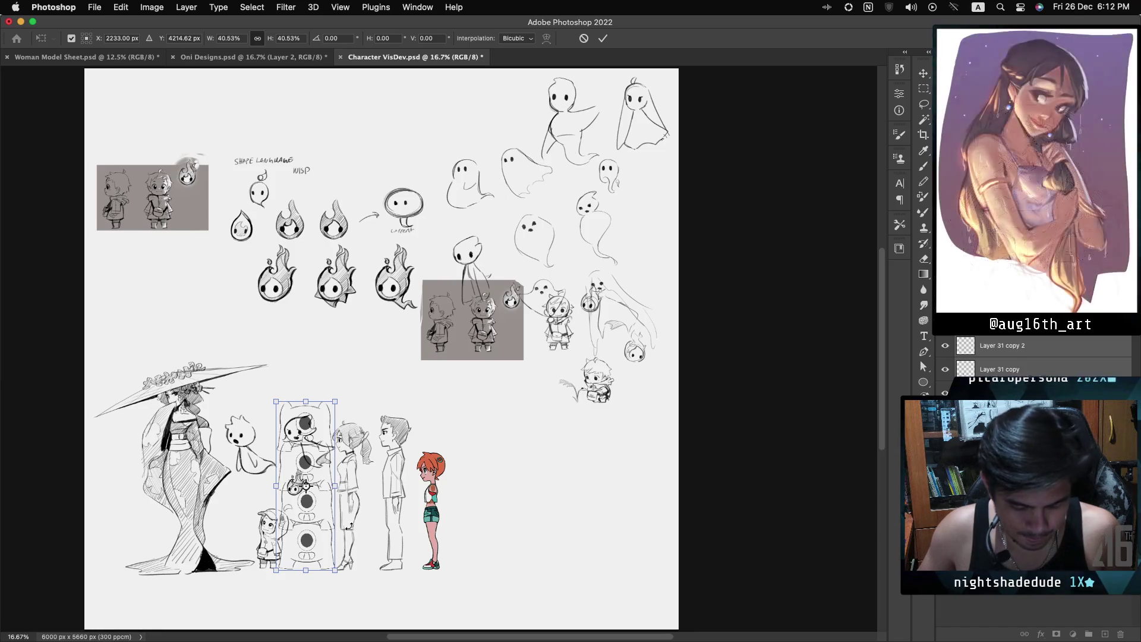
scroll(439, 348, up, 10)
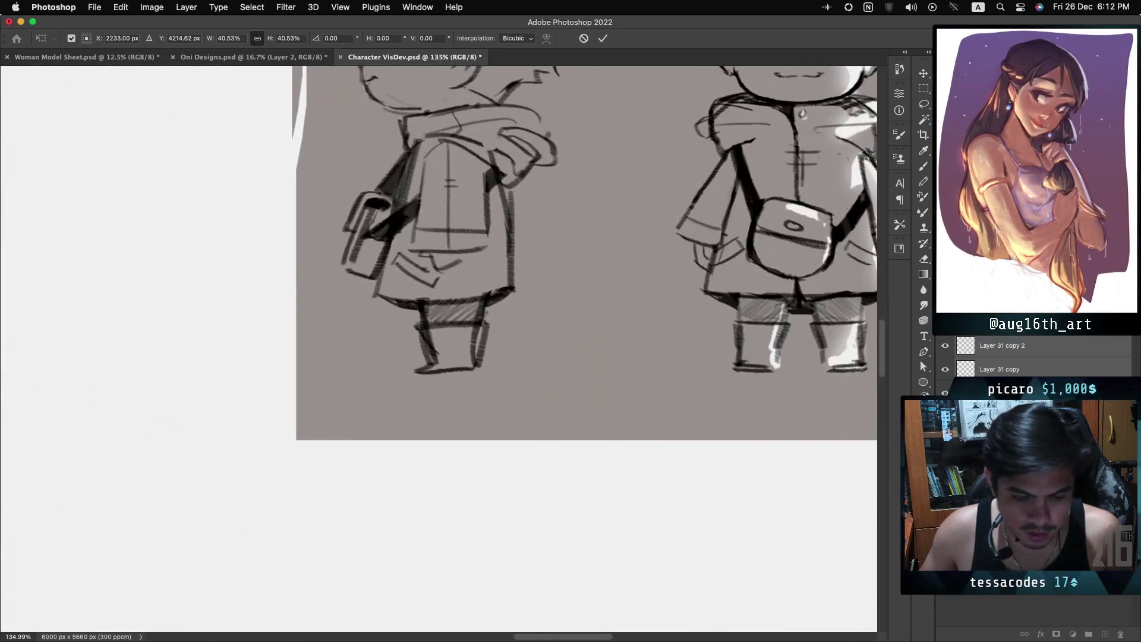
scroll(728, 203, down, 15)
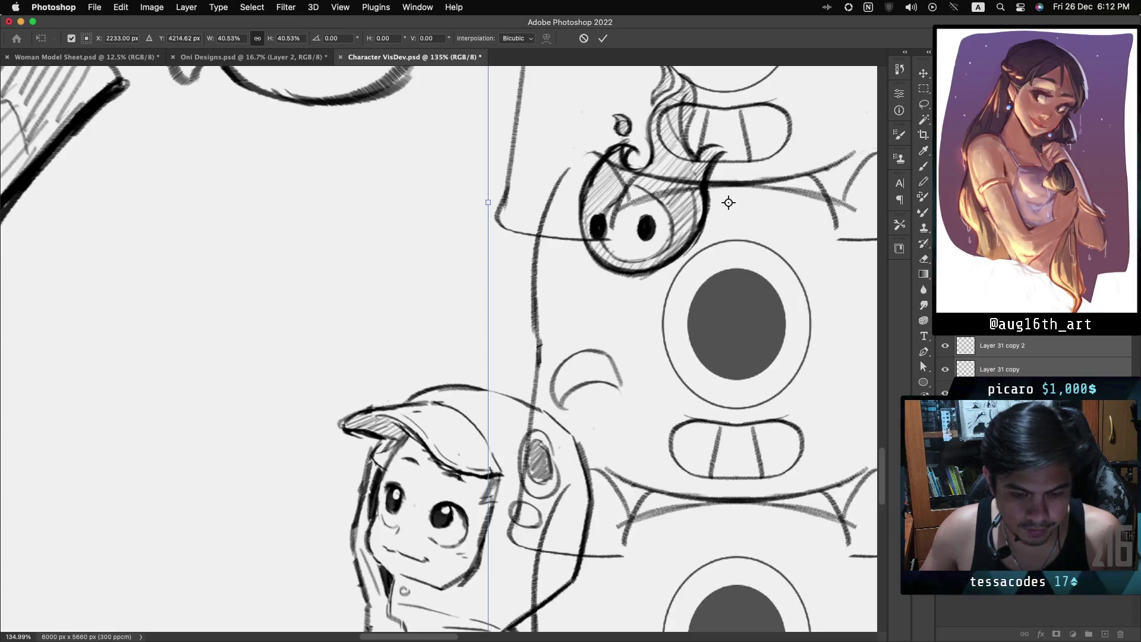
scroll(729, 203, down, 10)
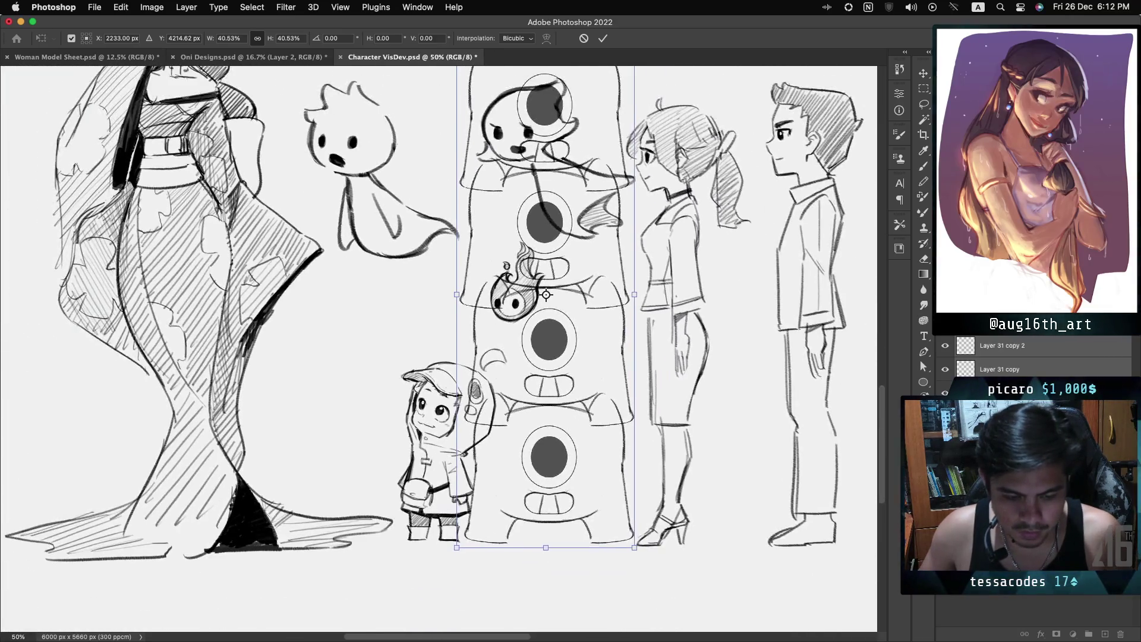
scroll(439, 348, right, 5)
scroll(439, 348, up, 3)
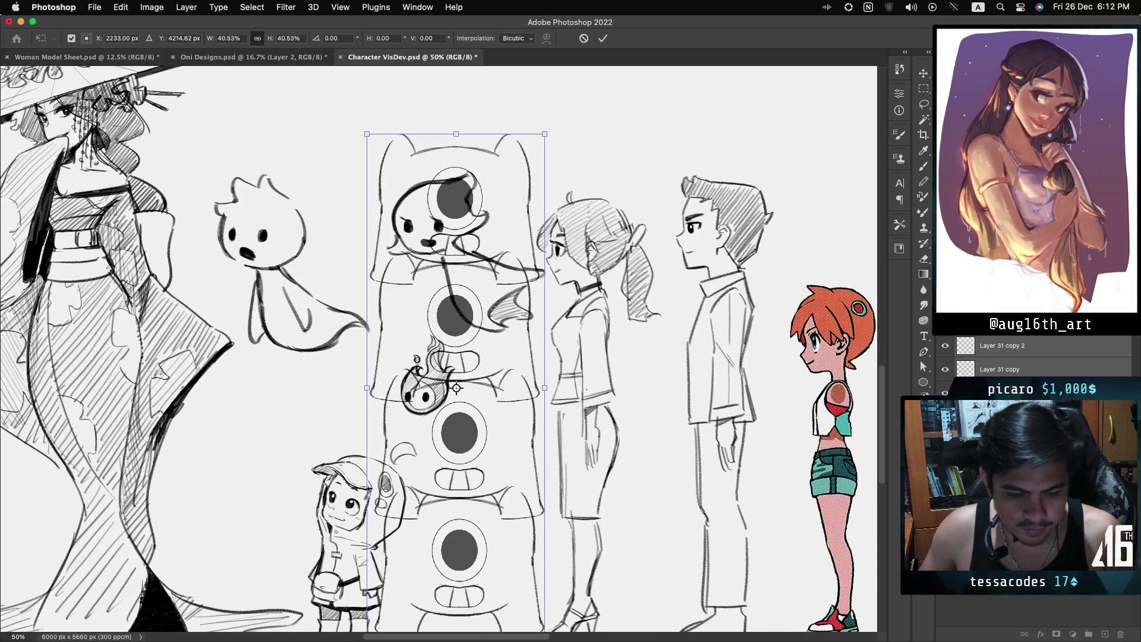
scroll(439, 348, right, 3)
scroll(439, 347, down, 1)
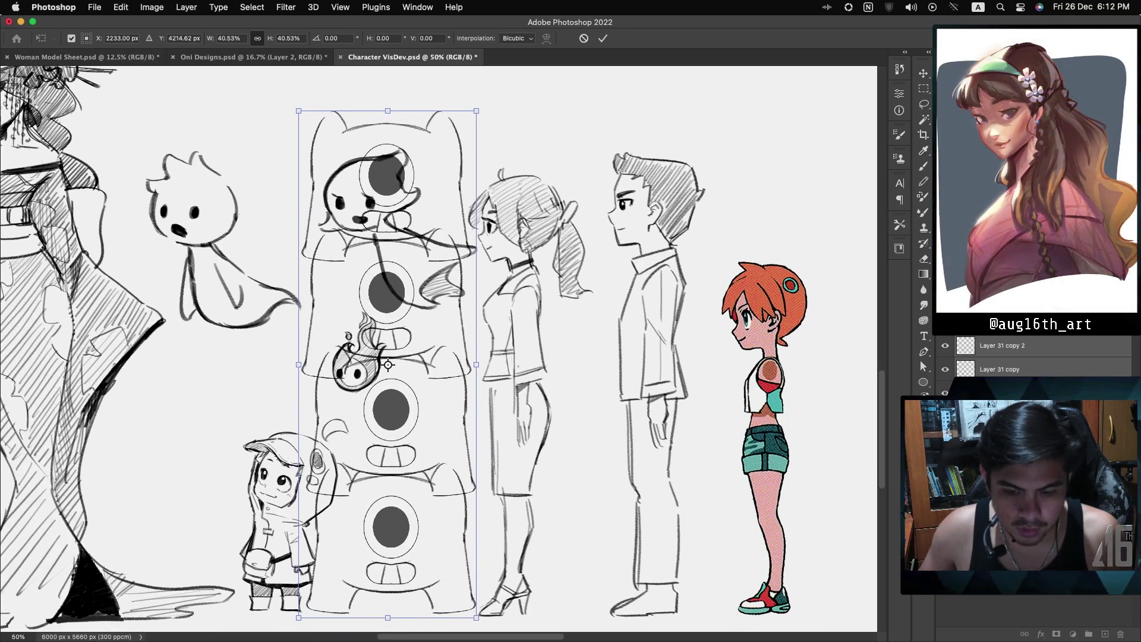
scroll(438, 348, down, 2)
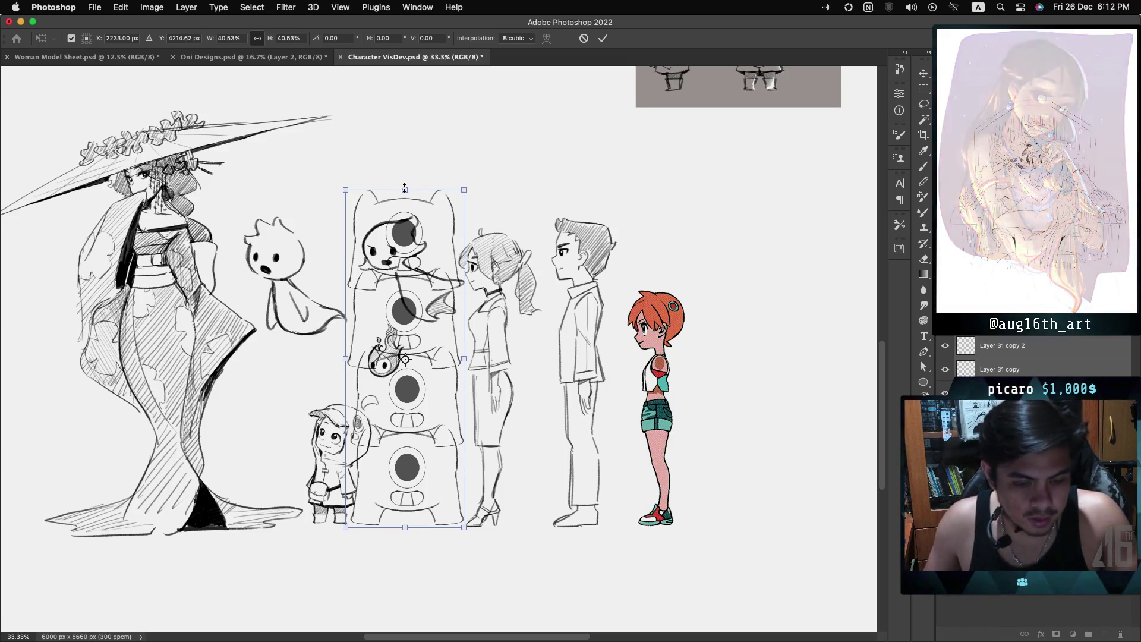
mouse_move(405, 187)
mouse_down()
mouse_move(409, 92)
mouse_move(407, 128)
mouse_up()
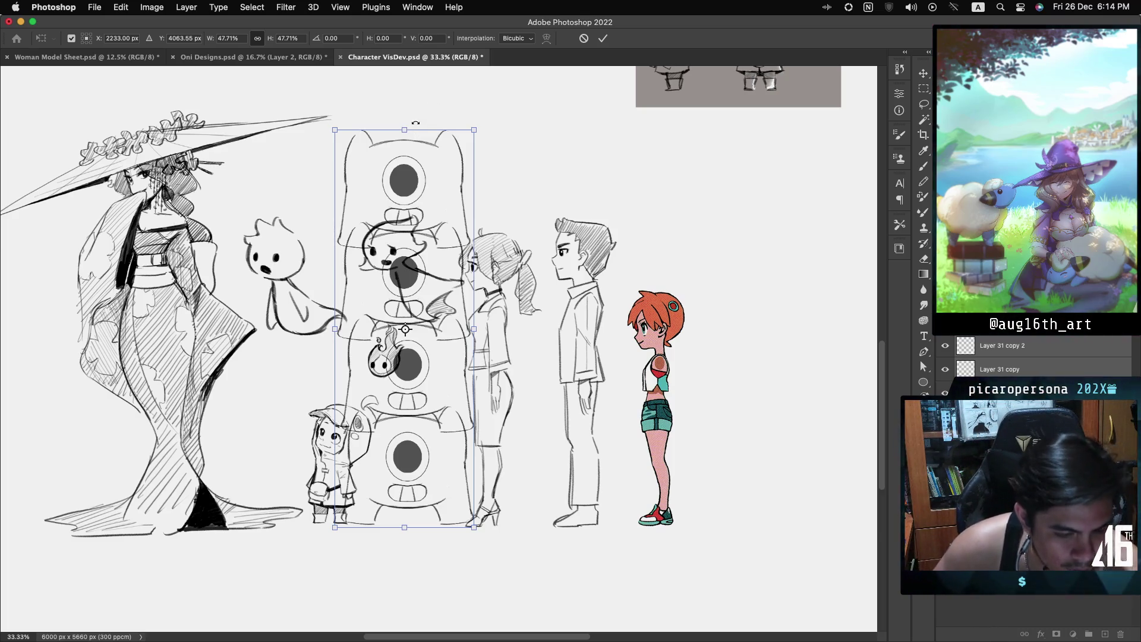
Shrink the oni totem to 28.96% and place it right of the red-haired girl
drag(405, 130, 412, 228)
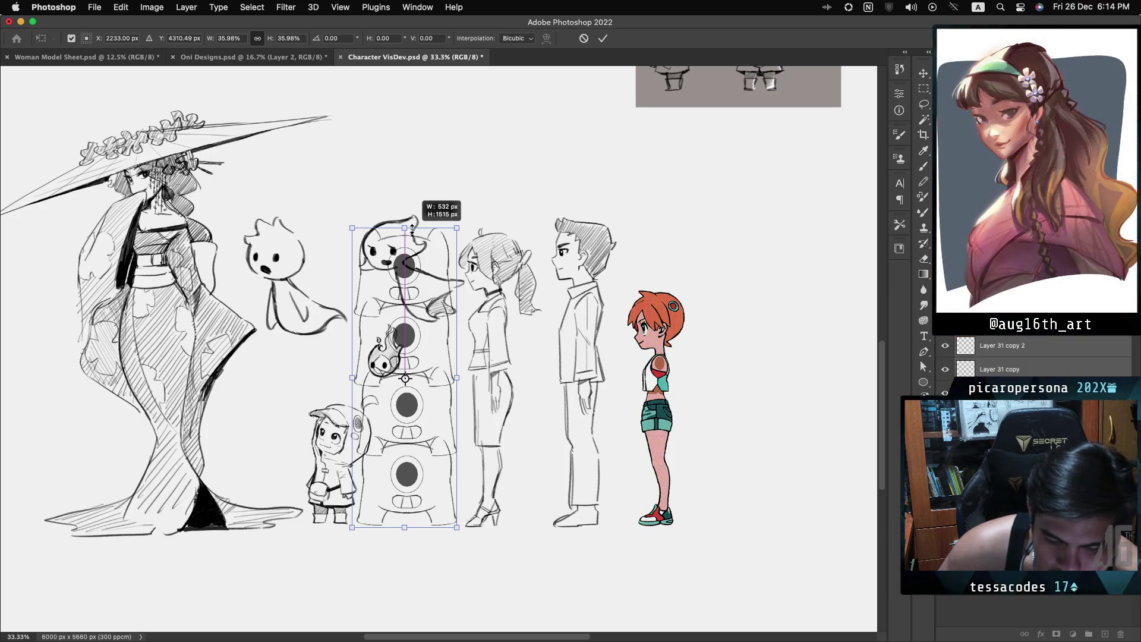
drag(413, 229, 414, 259)
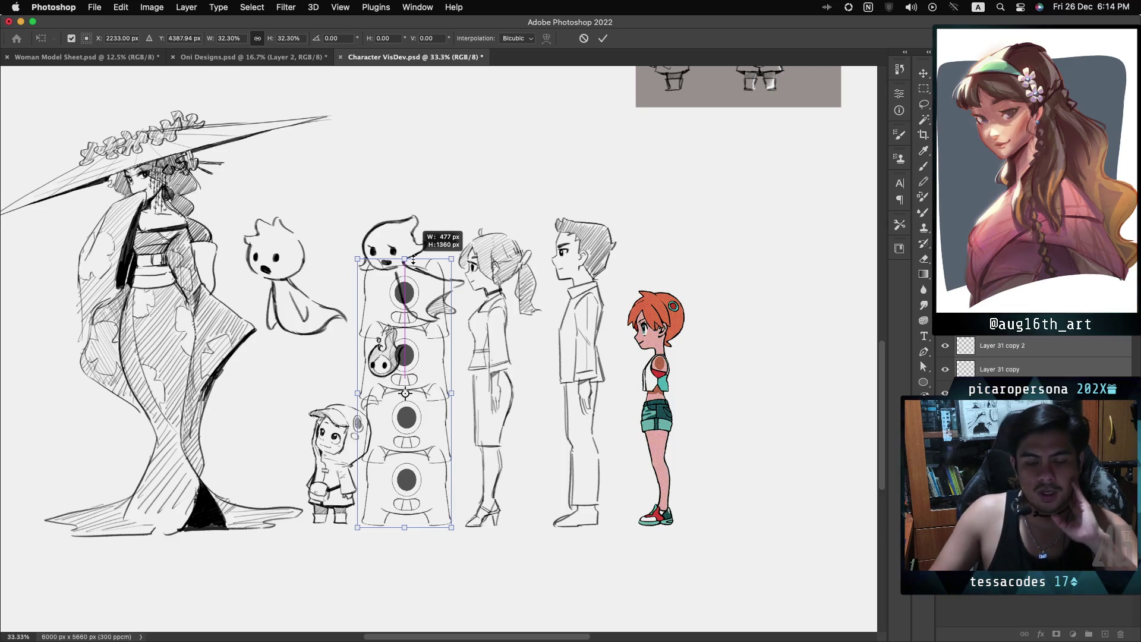
drag(413, 259, 410, 291)
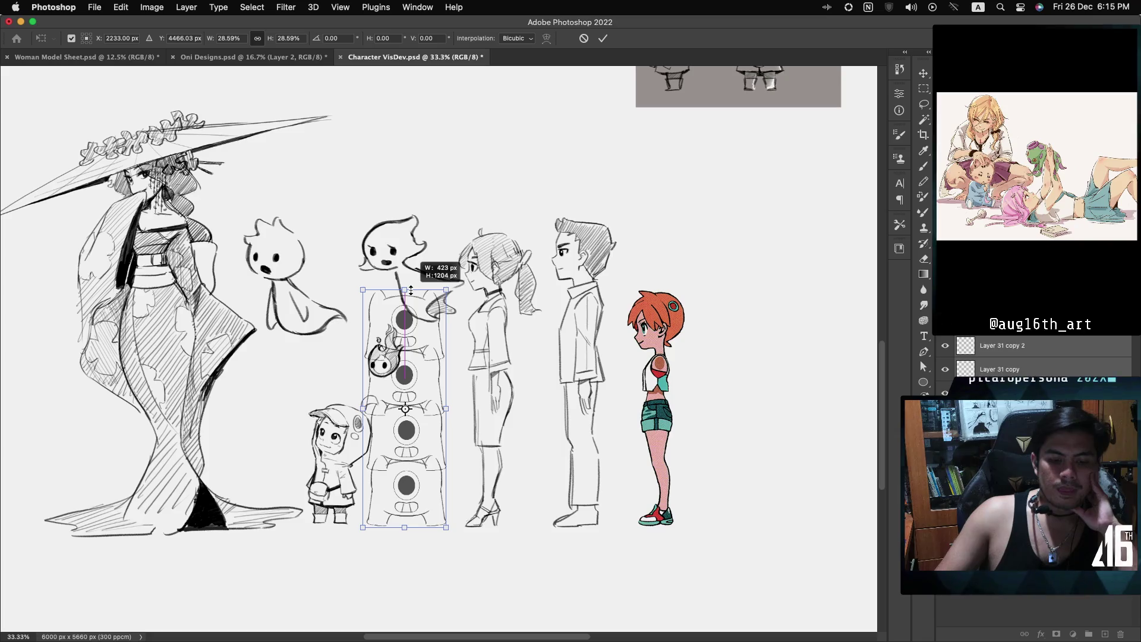
drag(411, 290, 410, 287)
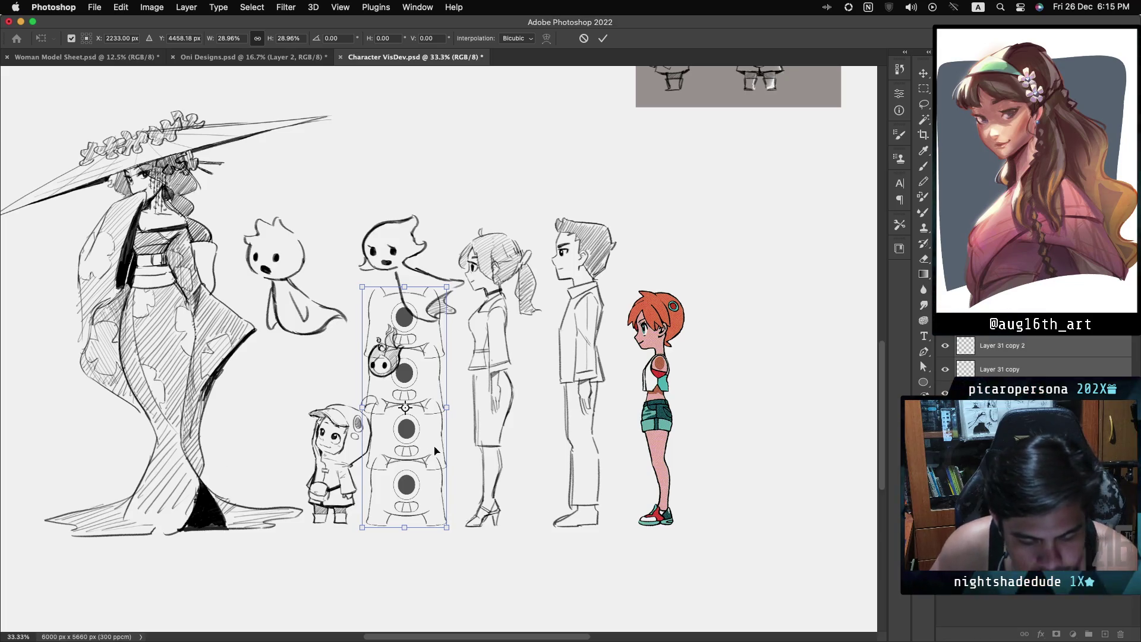
drag(410, 434, 744, 464)
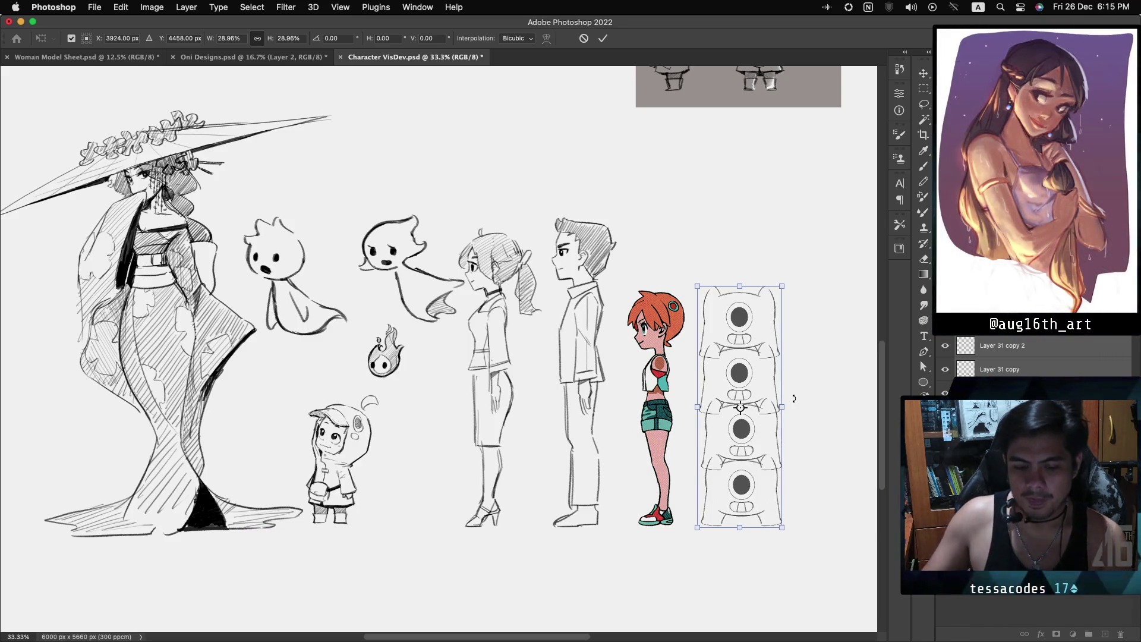
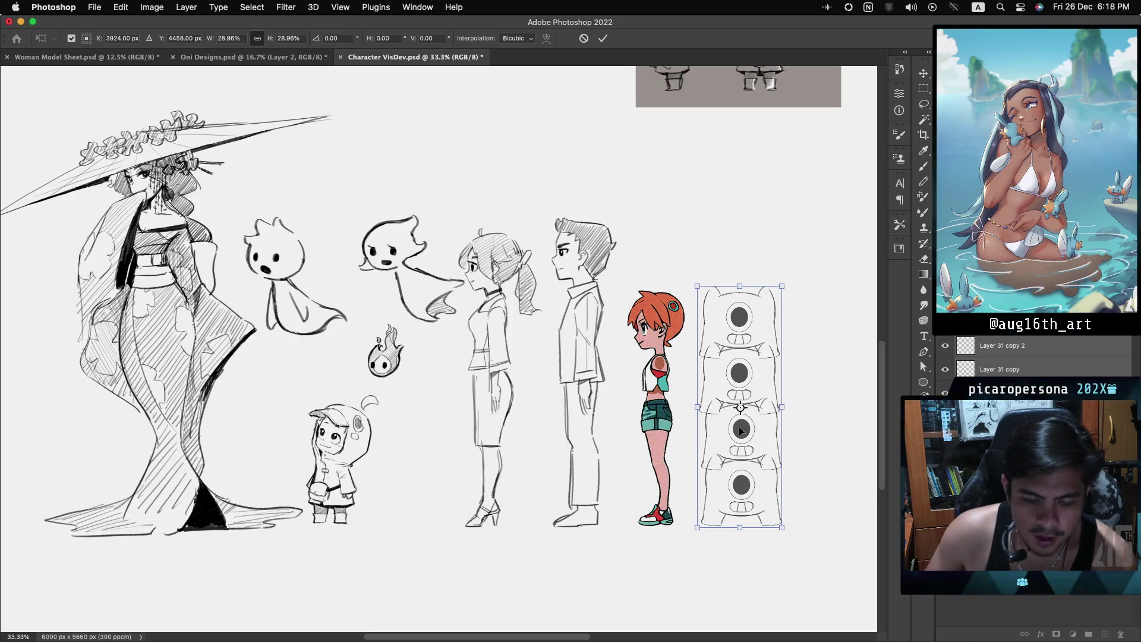
Place the robot column beside the red-haired girl, then test-move the bottom robot and undo it
mouse_move(741, 431)
mouse_down()
mouse_move(408, 440)
mouse_move(748, 439)
mouse_move(736, 433)
mouse_up()
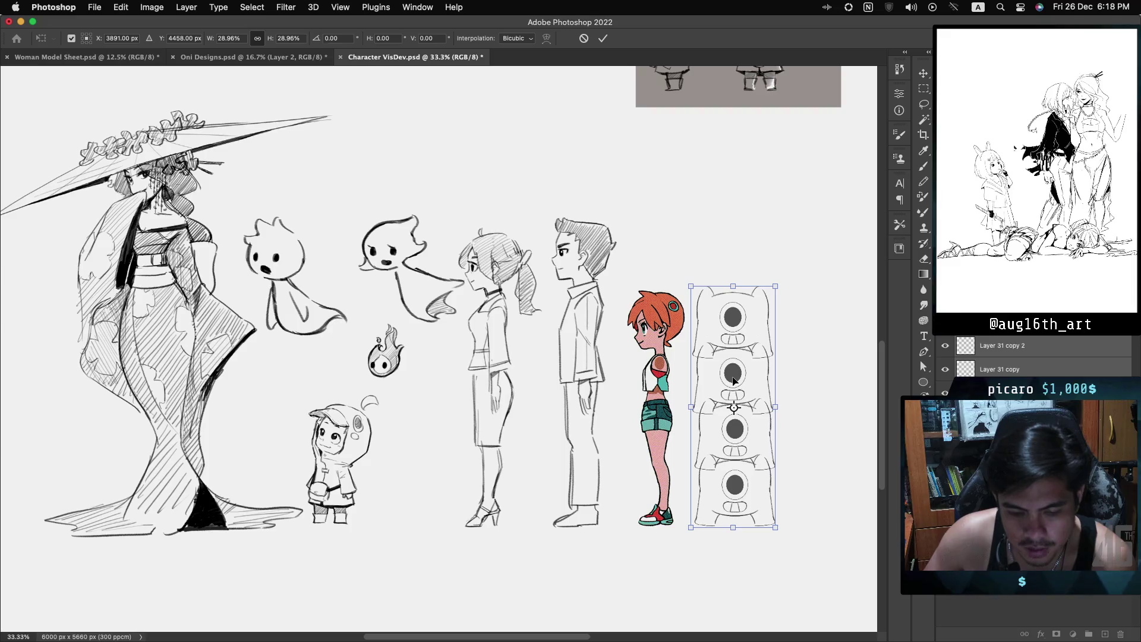
drag(734, 381, 738, 380)
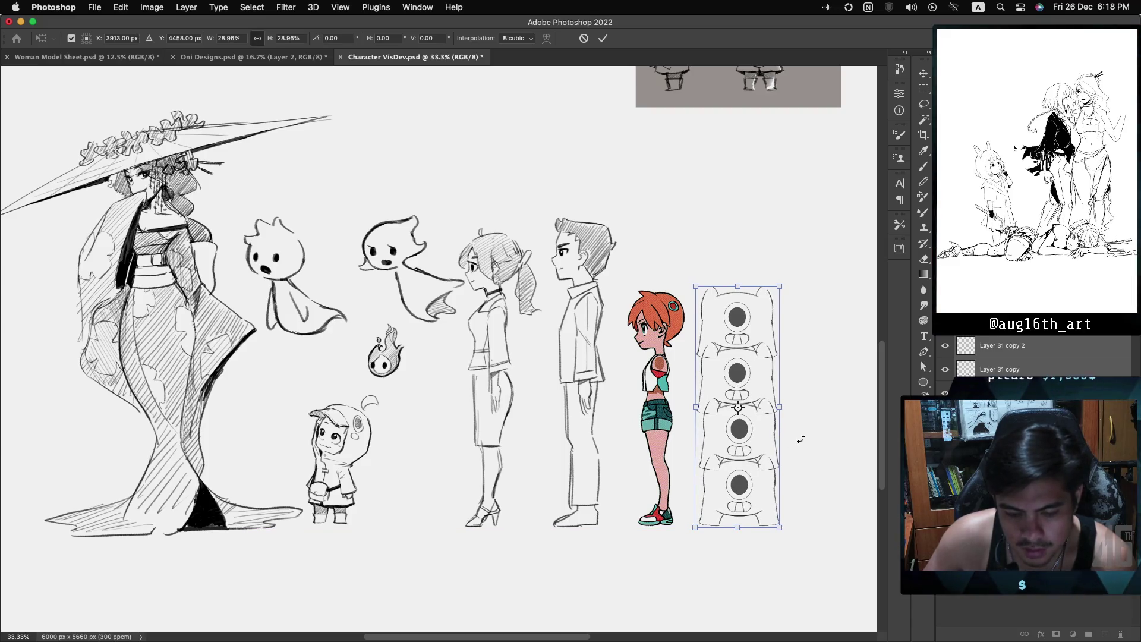
key(Return)
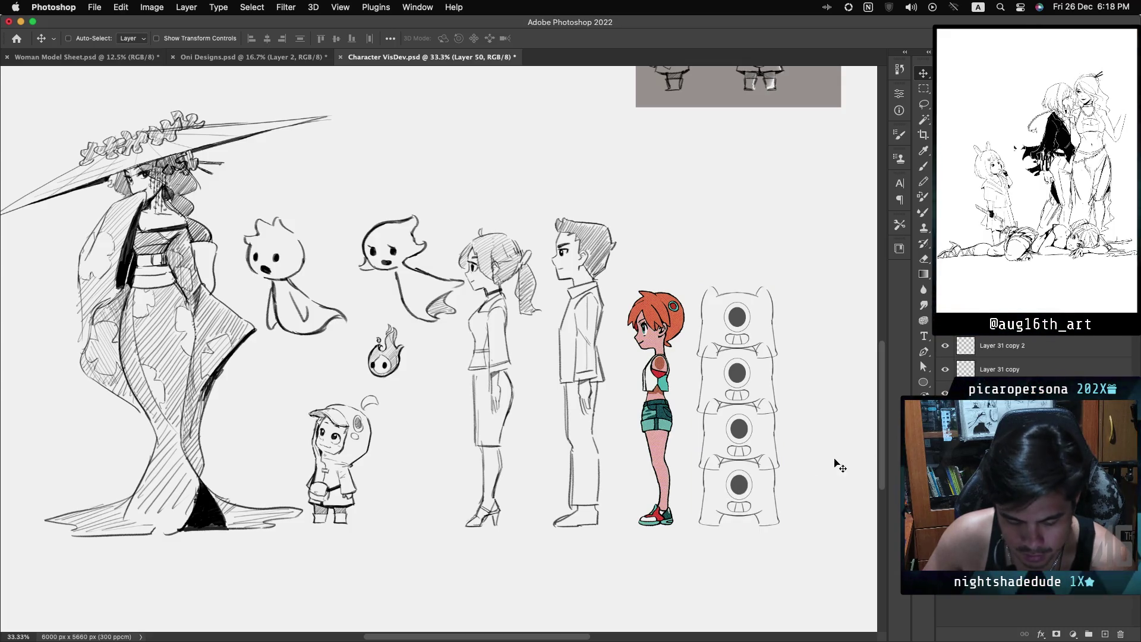
drag(739, 486, 814, 487)
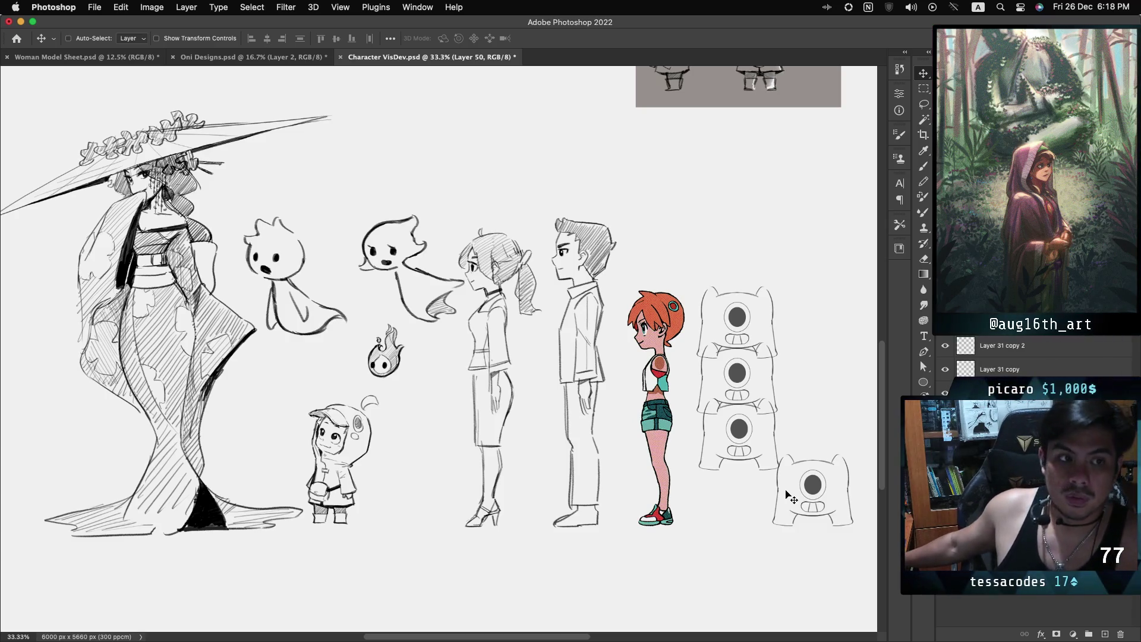
key(super+z)
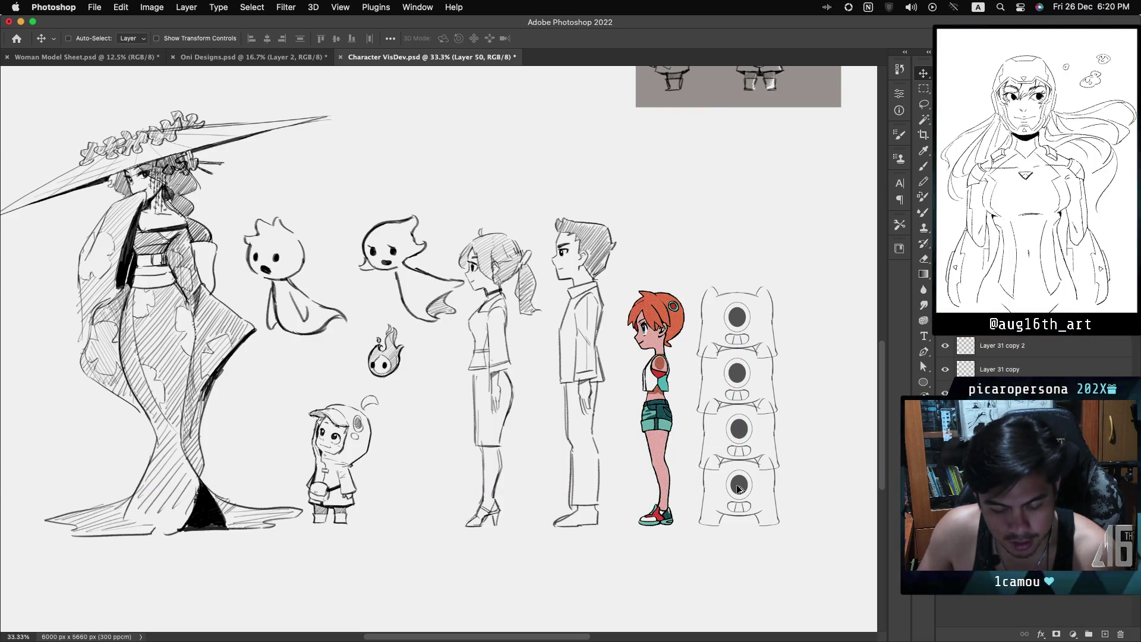
Duplicate the bottom robot to the right of the column and save Character VisDev
drag(737, 489, 833, 496)
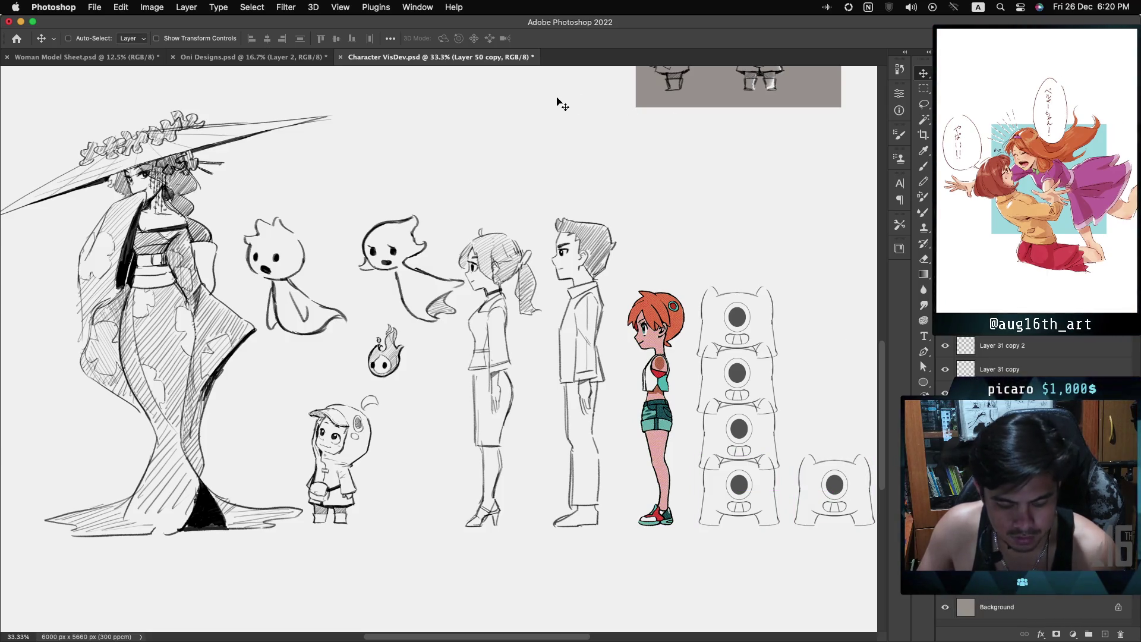
key(super+s)
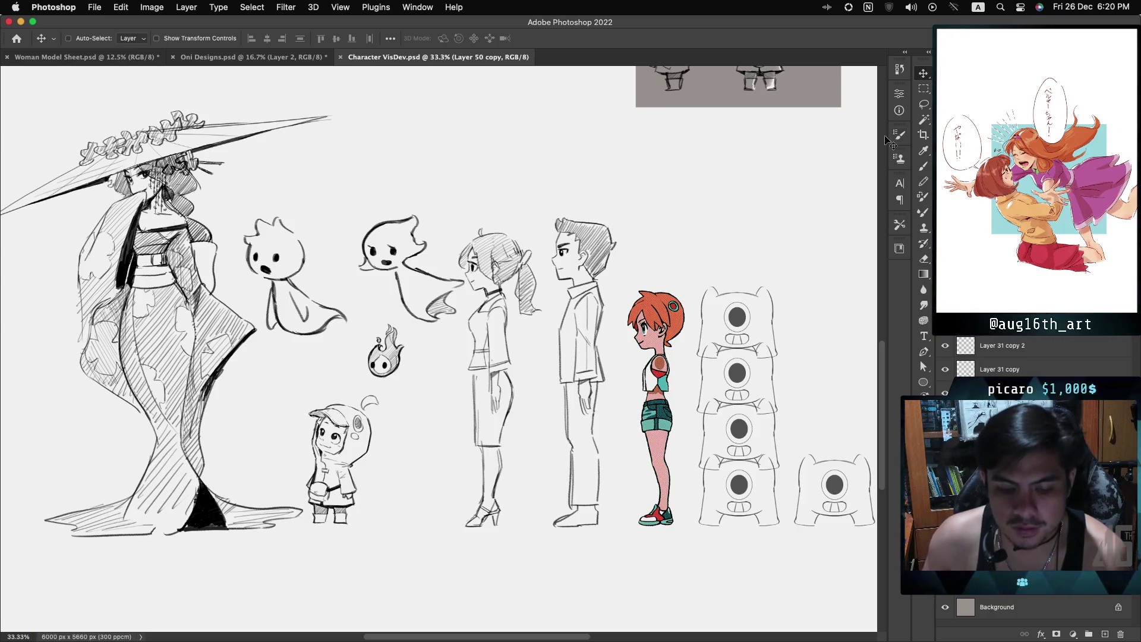
scroll(836, 138, right, 2)
scroll(439, 297, right, 3)
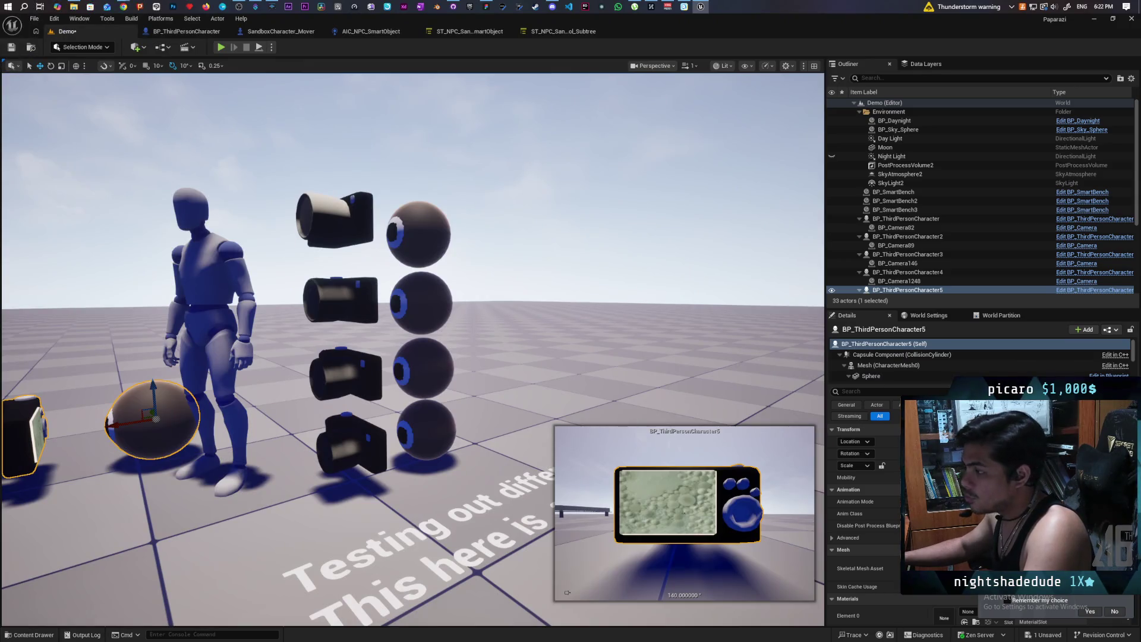
Select the third sphere-and-camera actor, frame it, and fine-tune its height
click(434, 373)
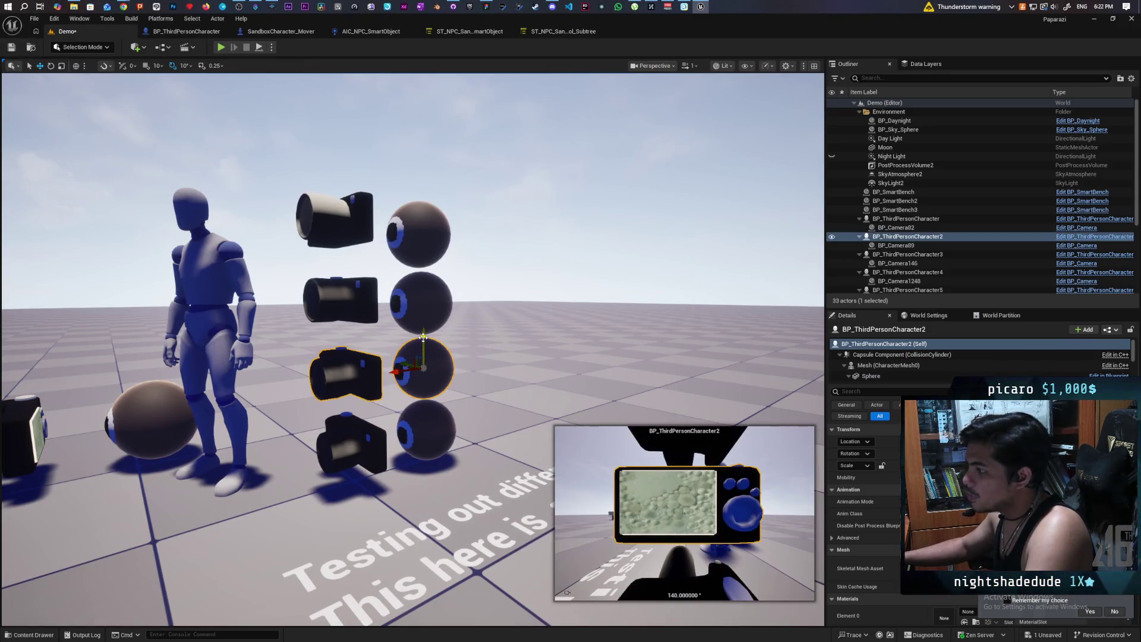
drag(424, 340, 422, 335)
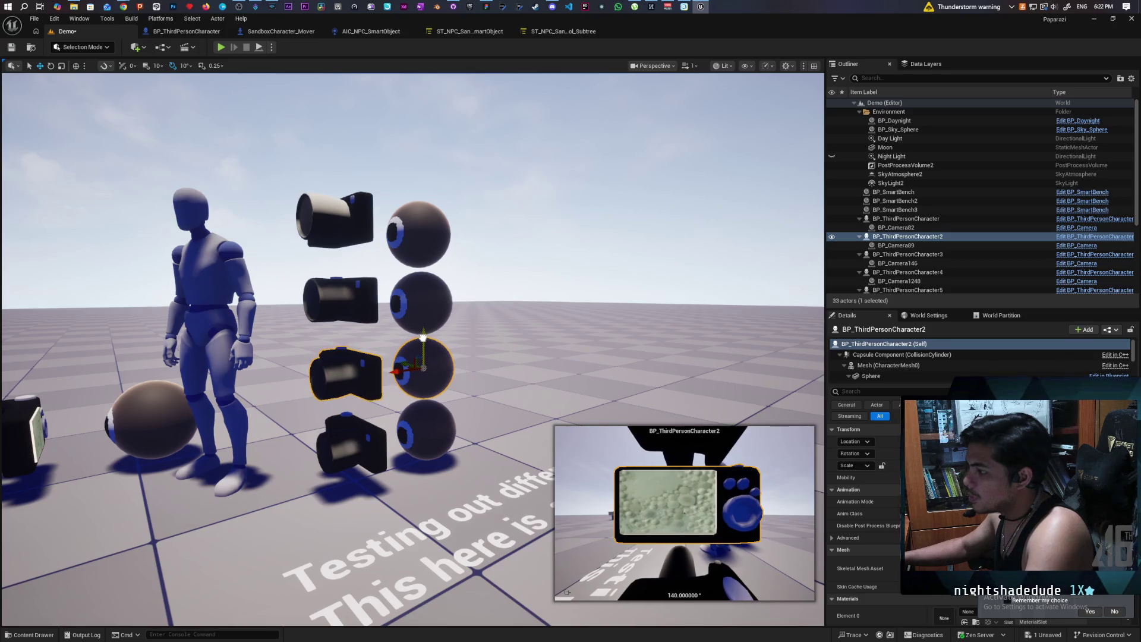
key(f)
scroll(413, 350, down, 5)
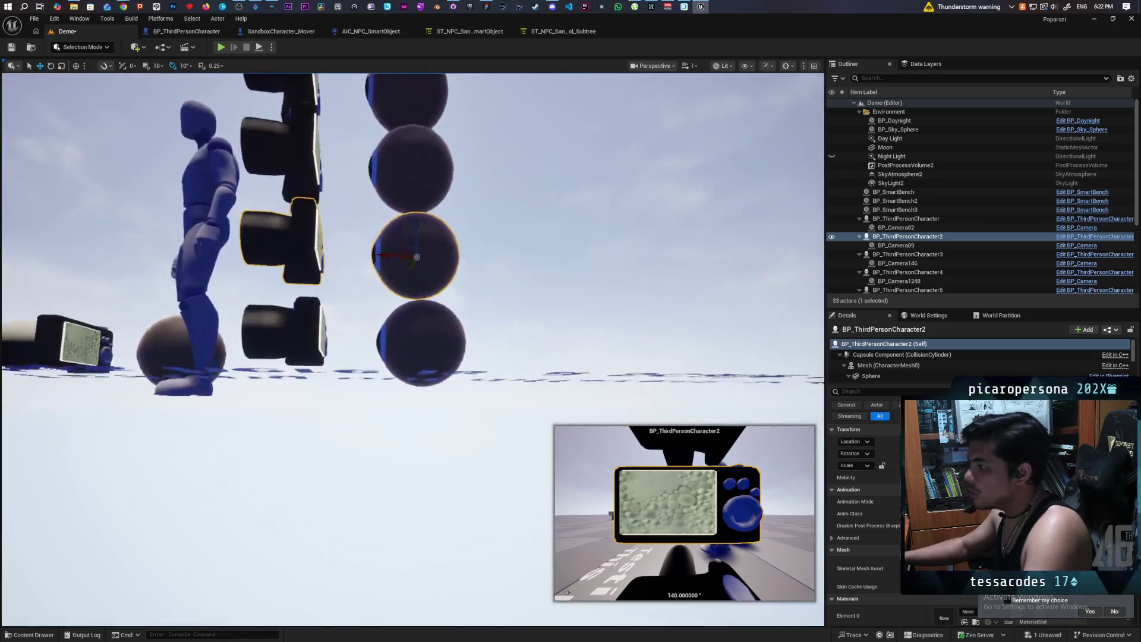
scroll(414, 349, up, 3)
drag(414, 288, 414, 291)
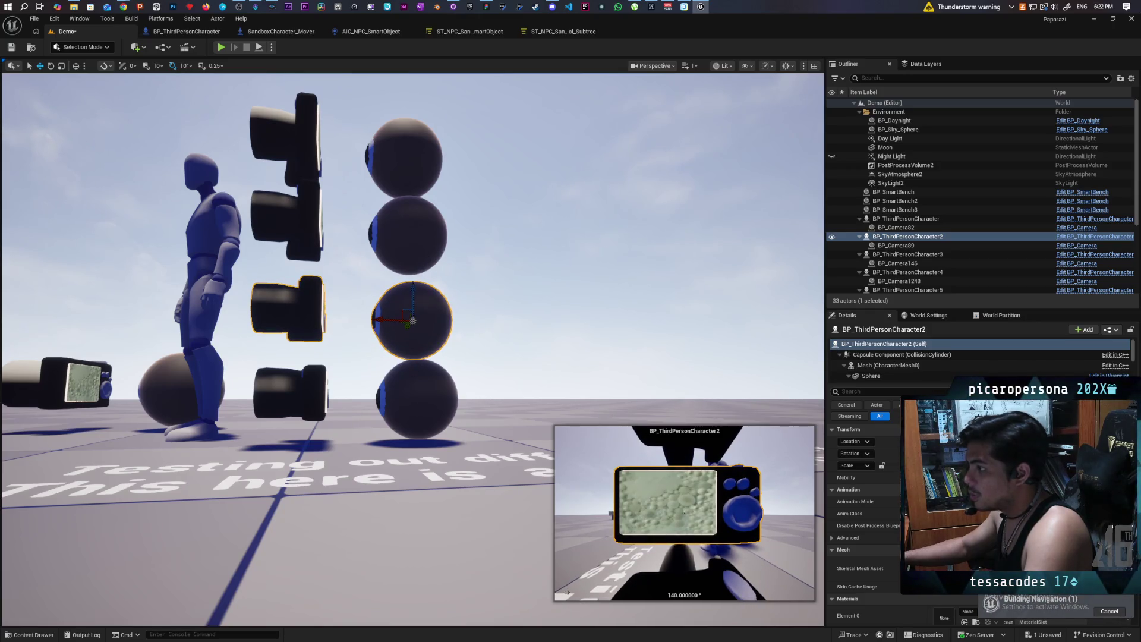
Lower the top sphere-and-camera actor down onto the stack
click(410, 217)
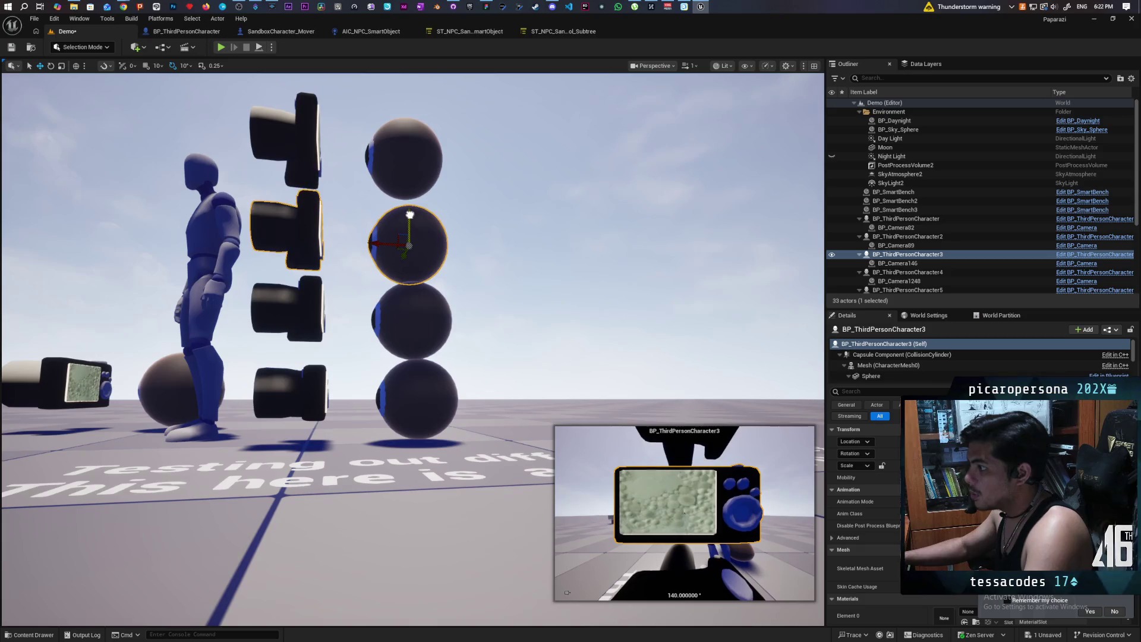
scroll(446, 248, up, 3)
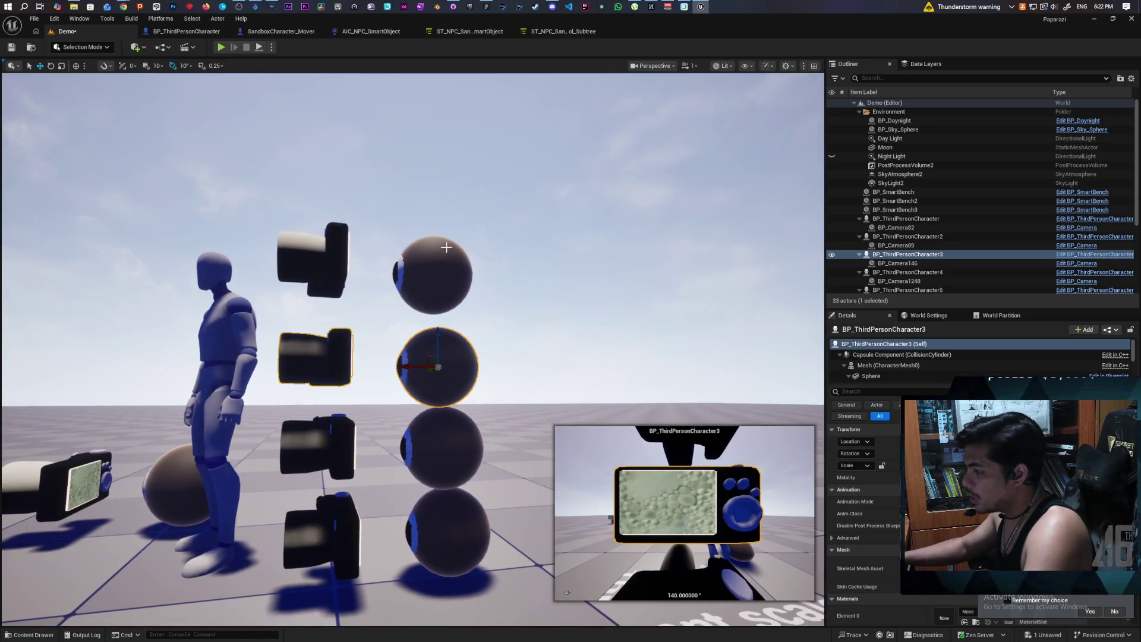
click(447, 247)
drag(434, 247, 433, 264)
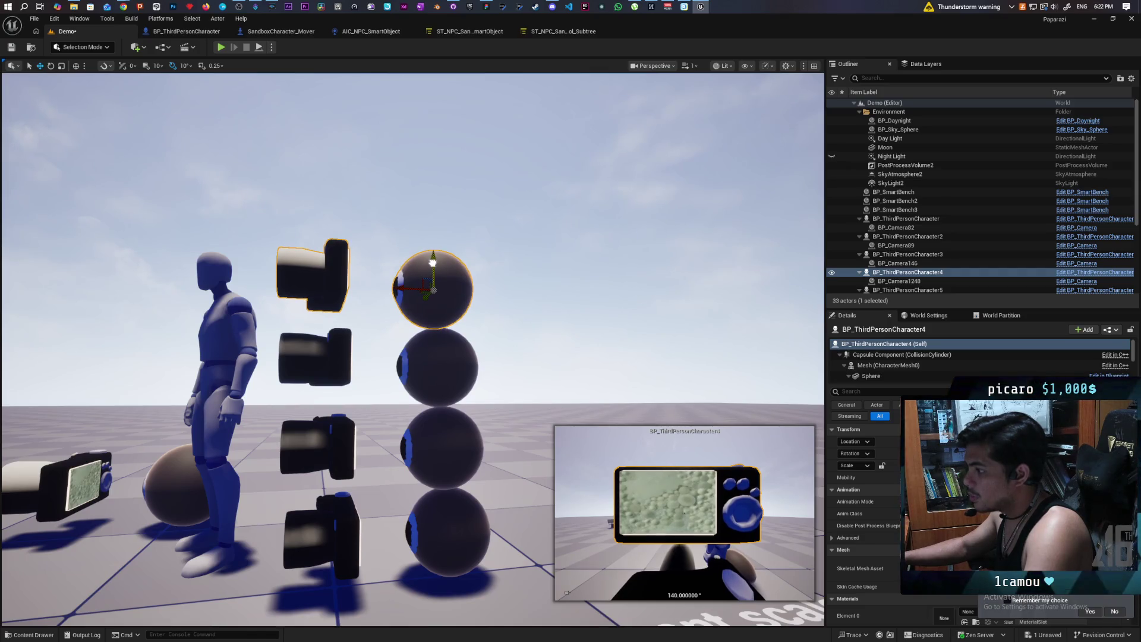
Fly the view around the stack and add another sphere actor to the selection
scroll(433, 264, down, 5)
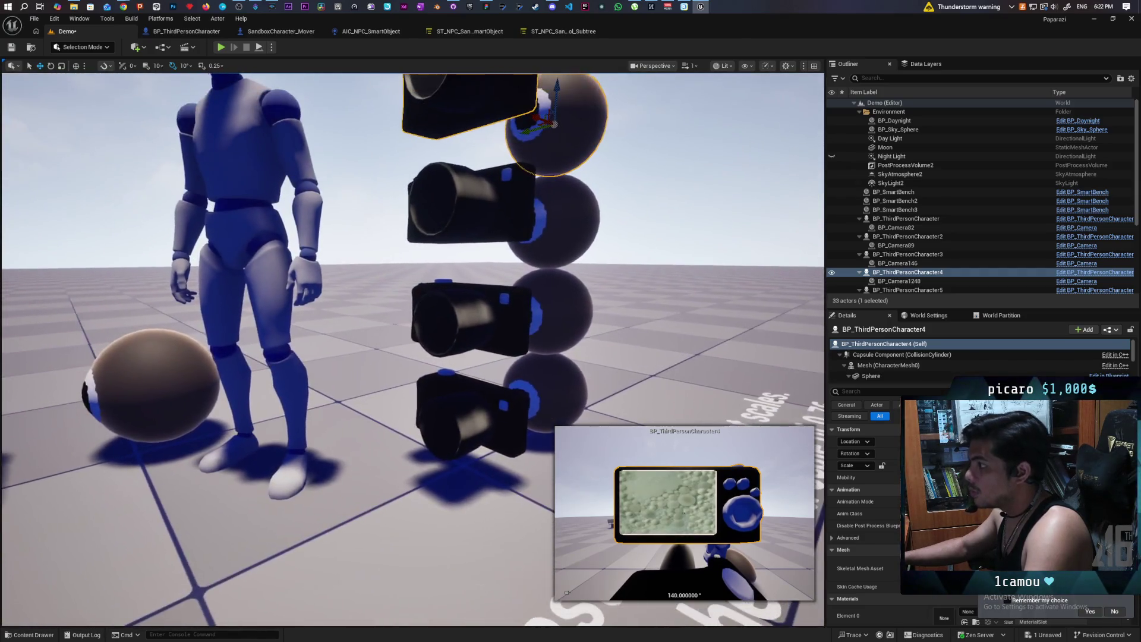
key(a)
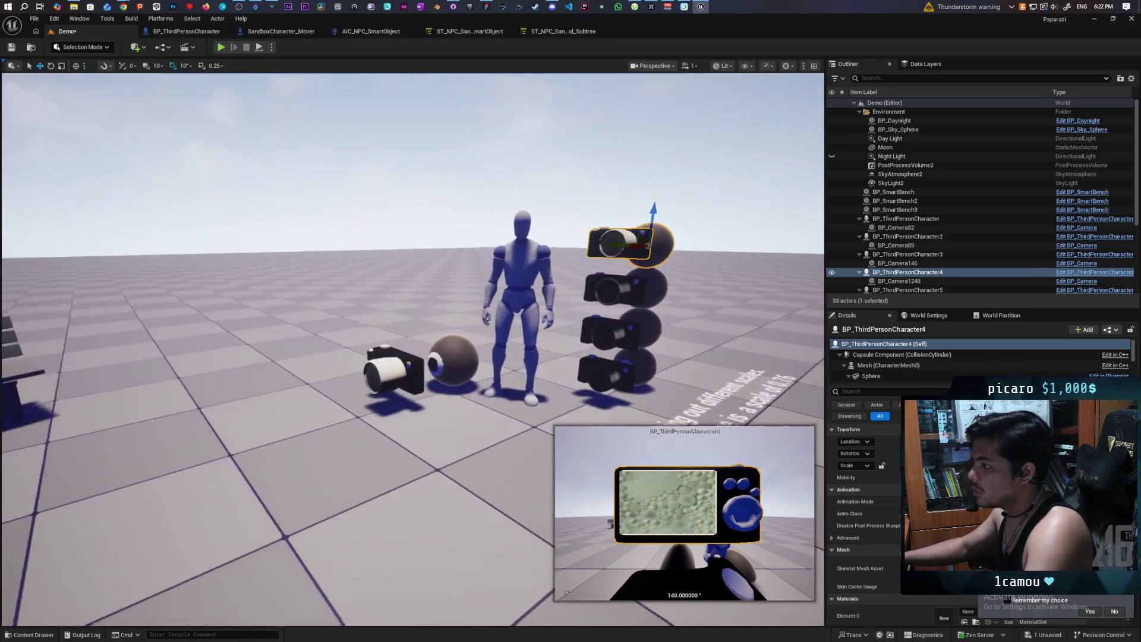
key(d)
key(w)
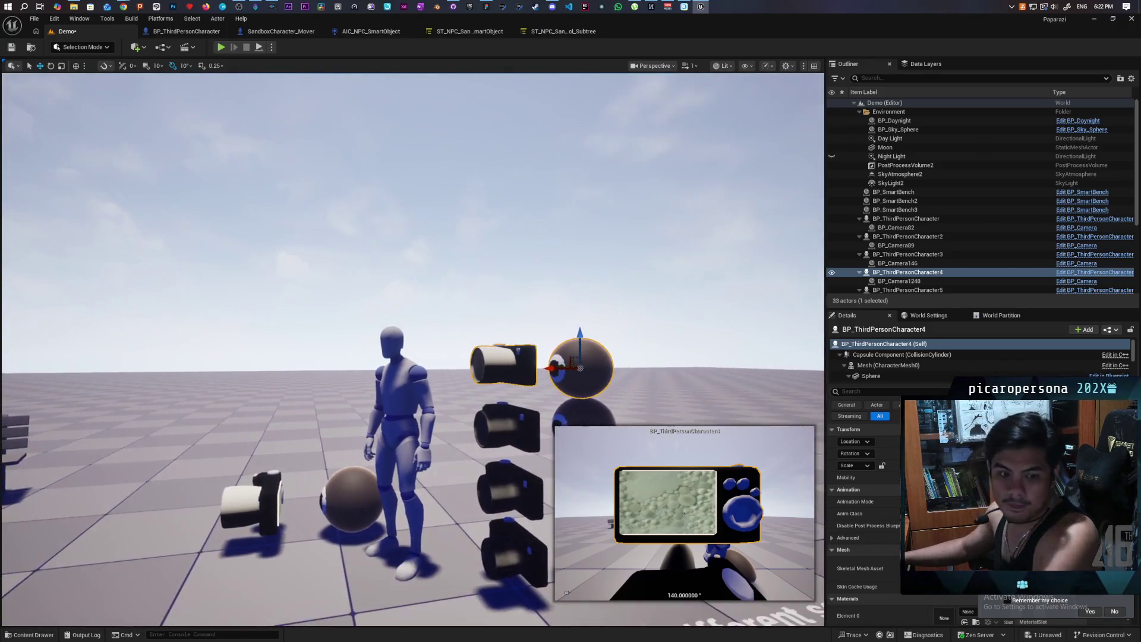
key(s)
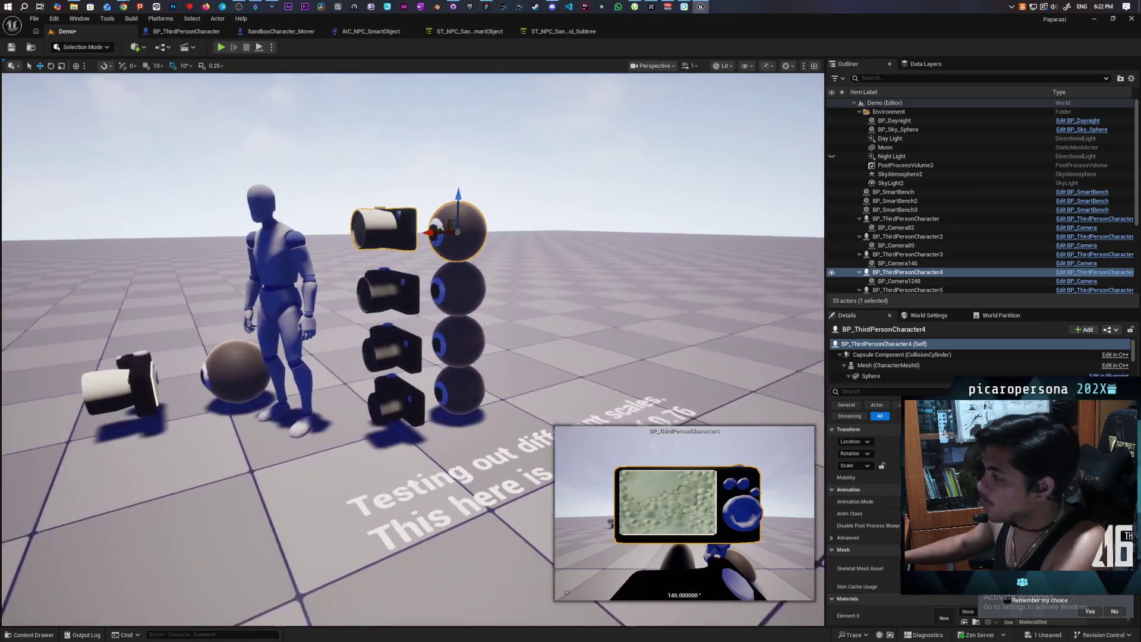
ctrl+click(464, 298)
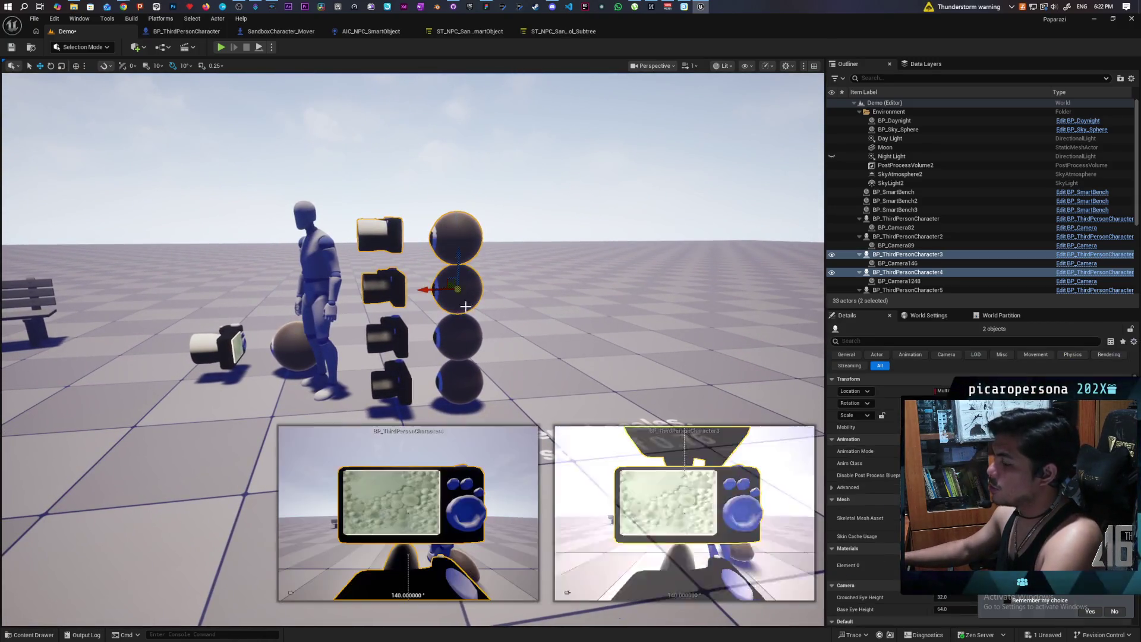
ctrl+click(461, 339)
ctrl+click(461, 383)
mouse_move(506, 386)
mouse_down()
mouse_move(489, 346)
mouse_move(589, 348)
mouse_move(425, 328)
mouse_up()
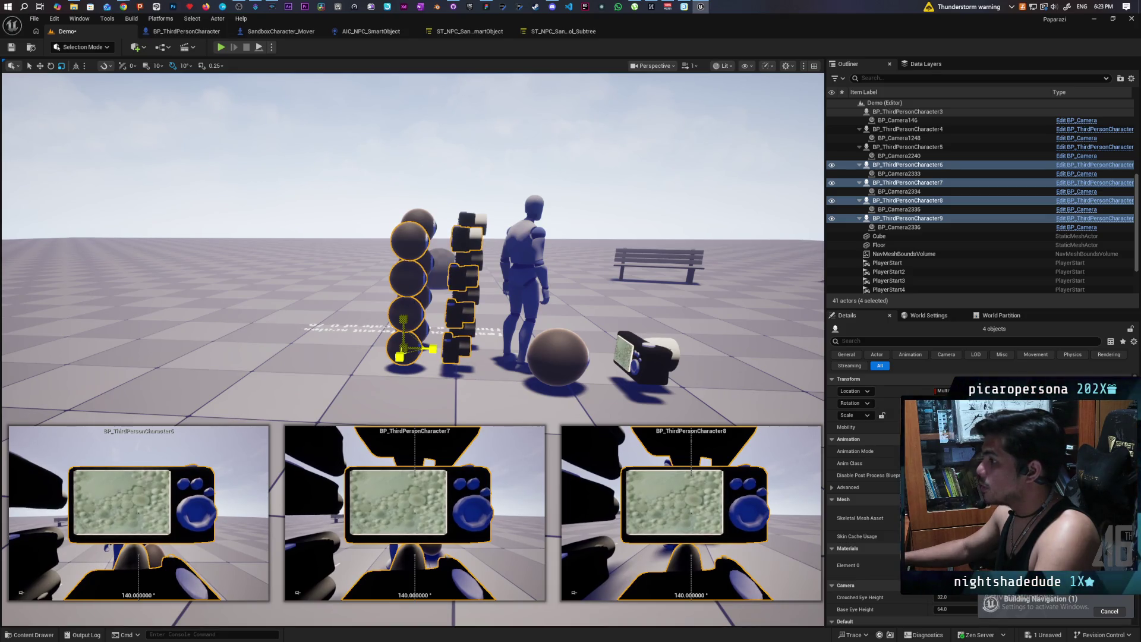
key(w)
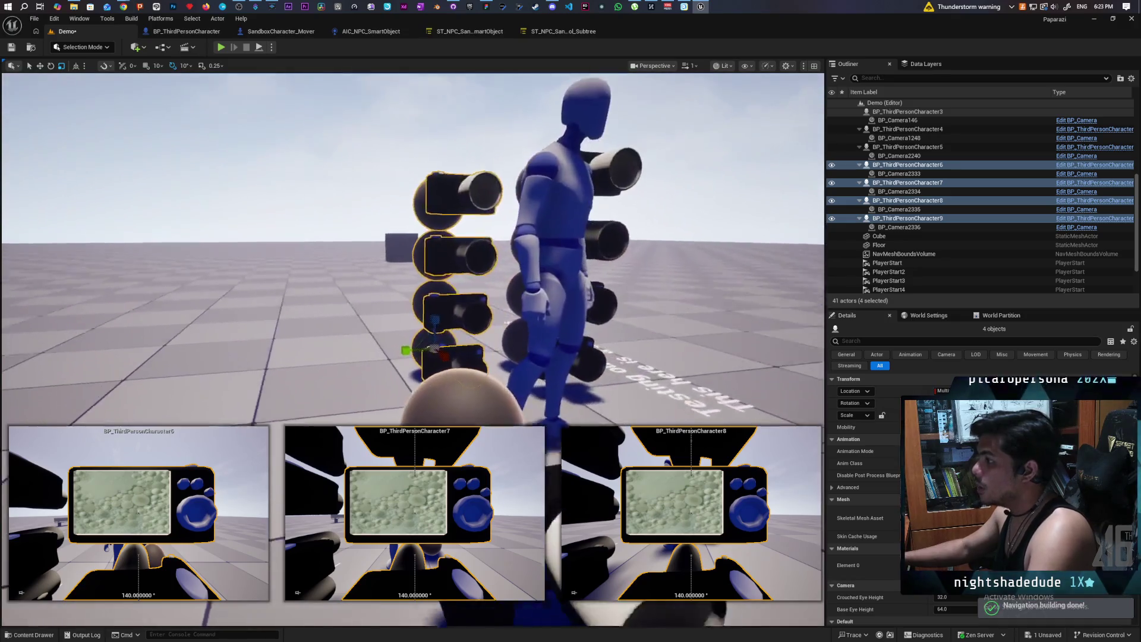
key(a)
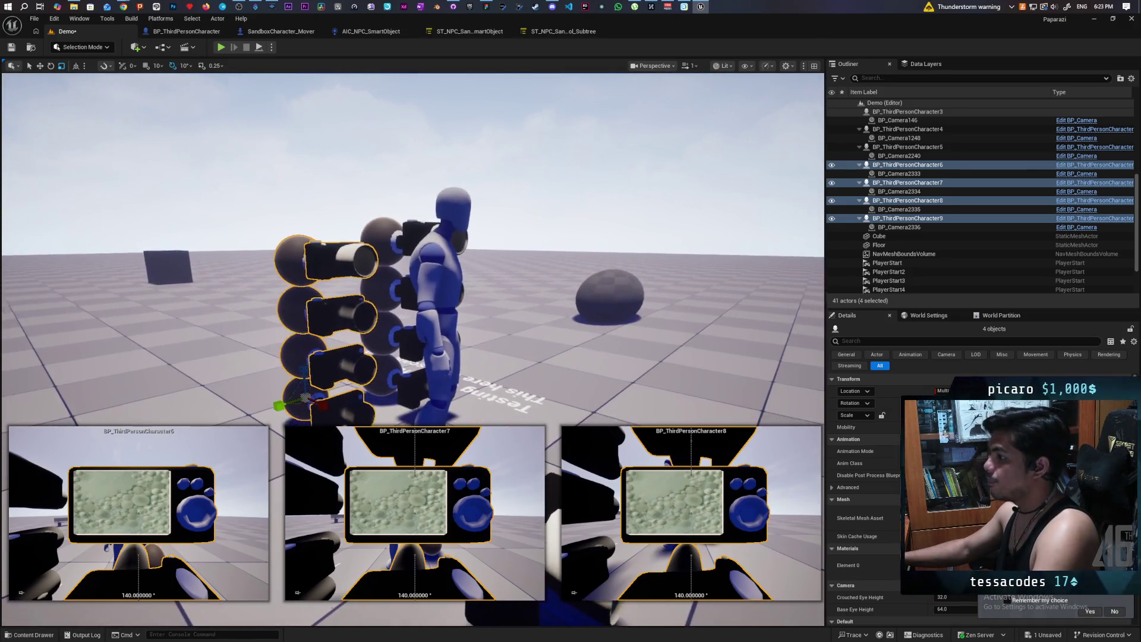
key(s)
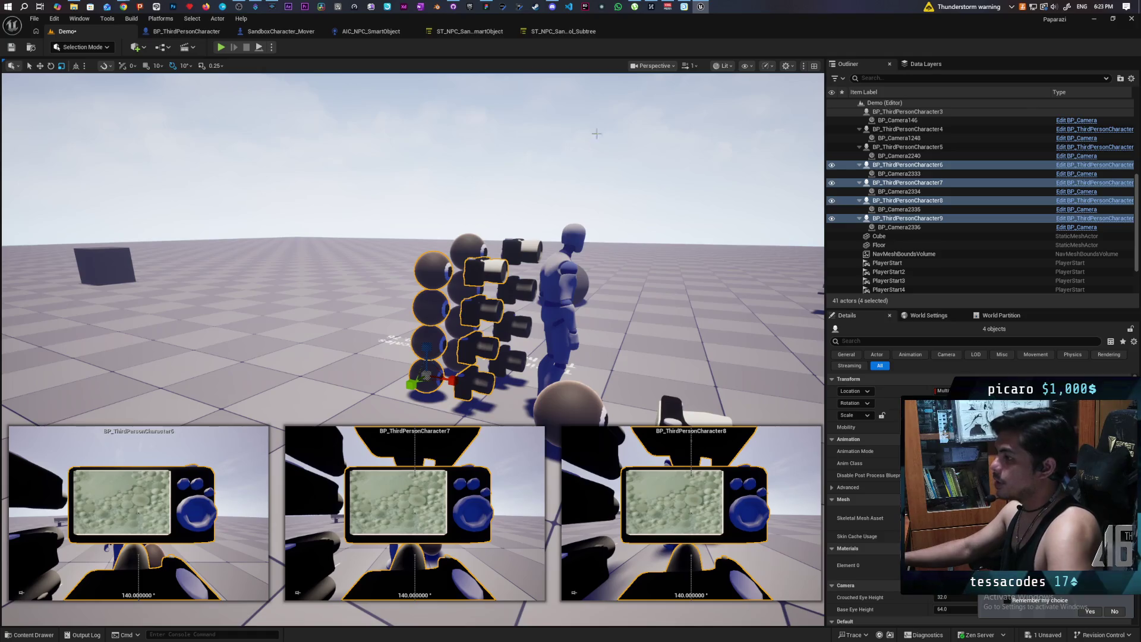
key(d)
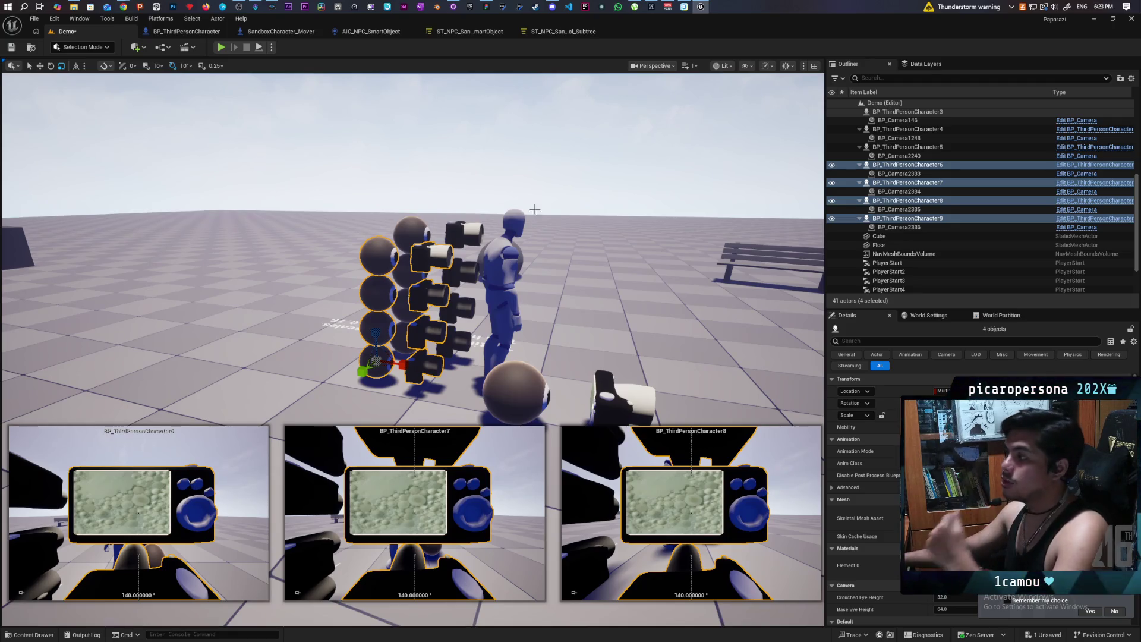
click(552, 7)
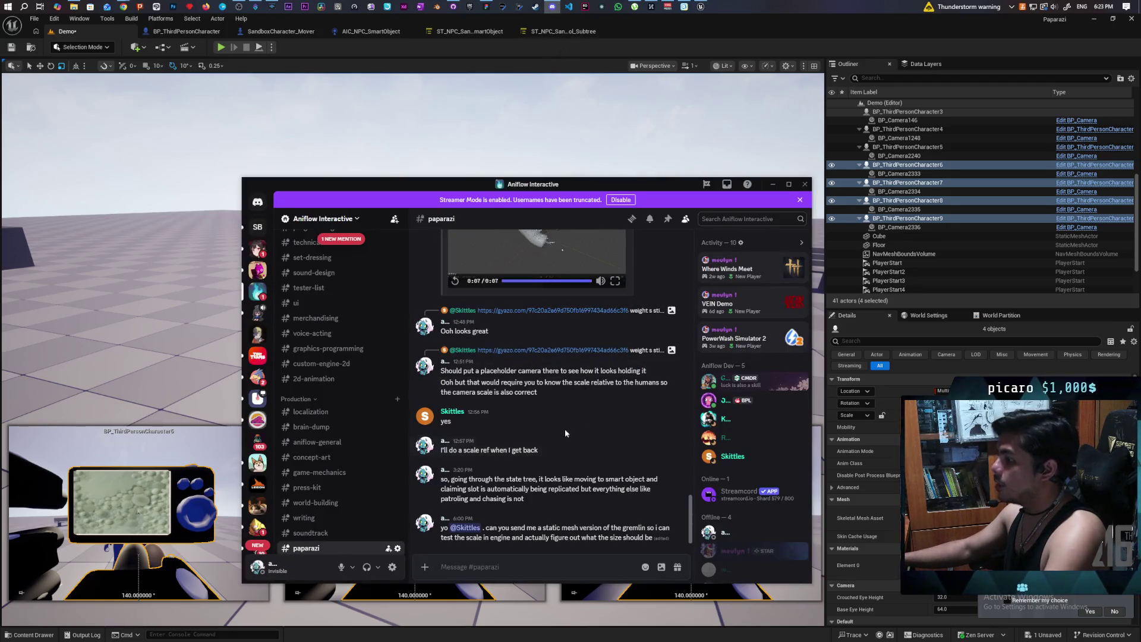
Mark the Discord streams channel as read and go back to the Unreal Editor
click(334, 240)
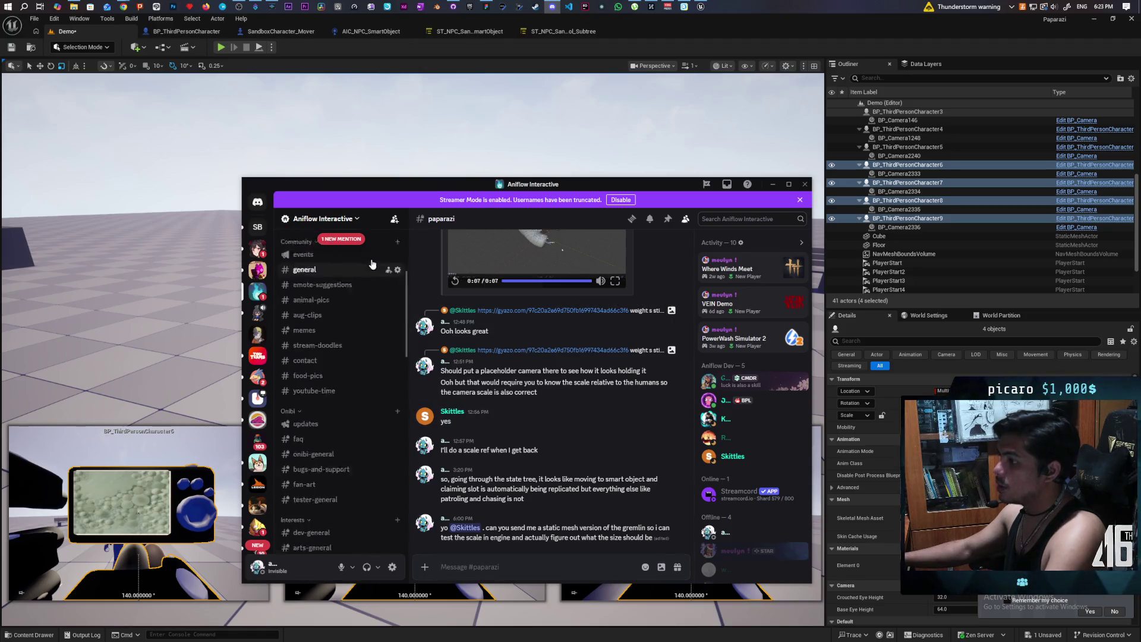
right_click(327, 257)
click(343, 267)
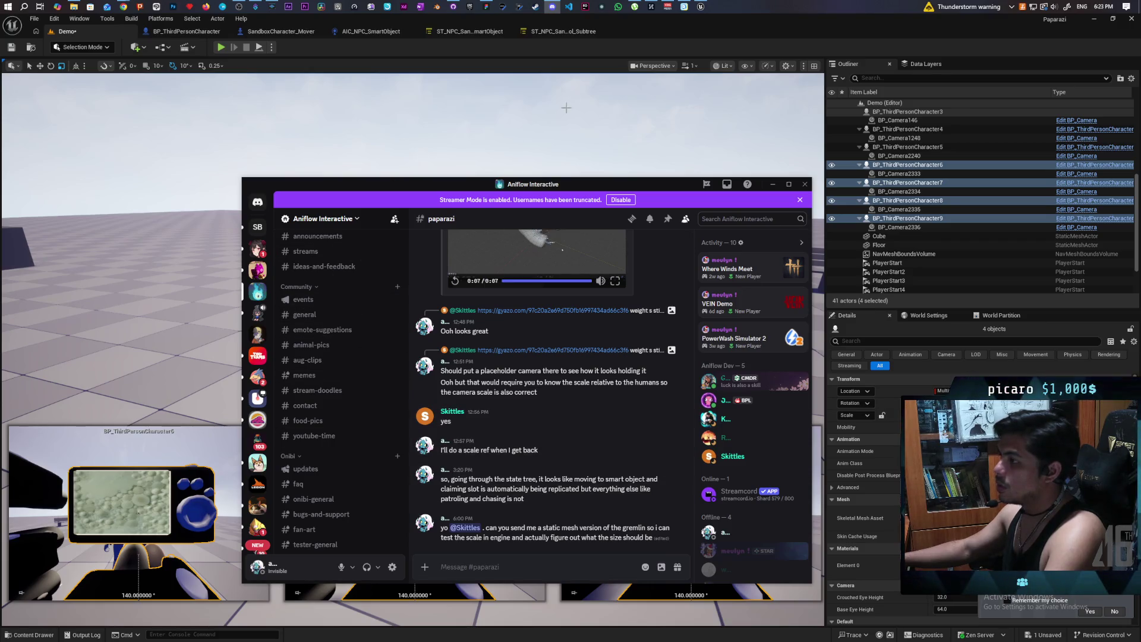
click(565, 54)
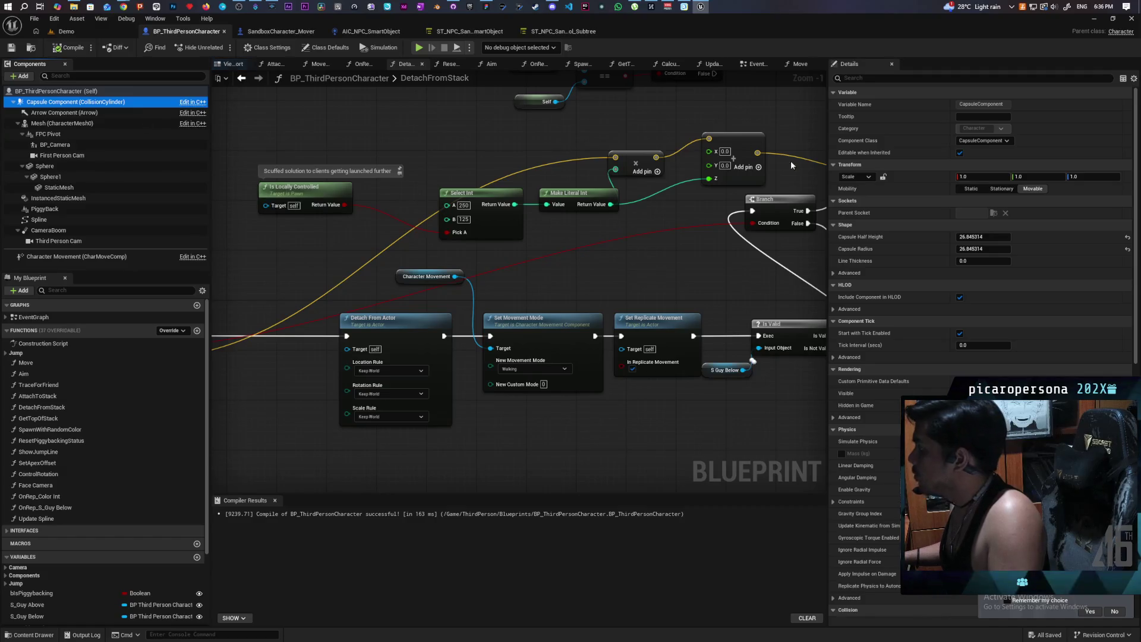
Give the capsule a uniform scale of .76, save the Blueprint, and show the Demo level
click(883, 177)
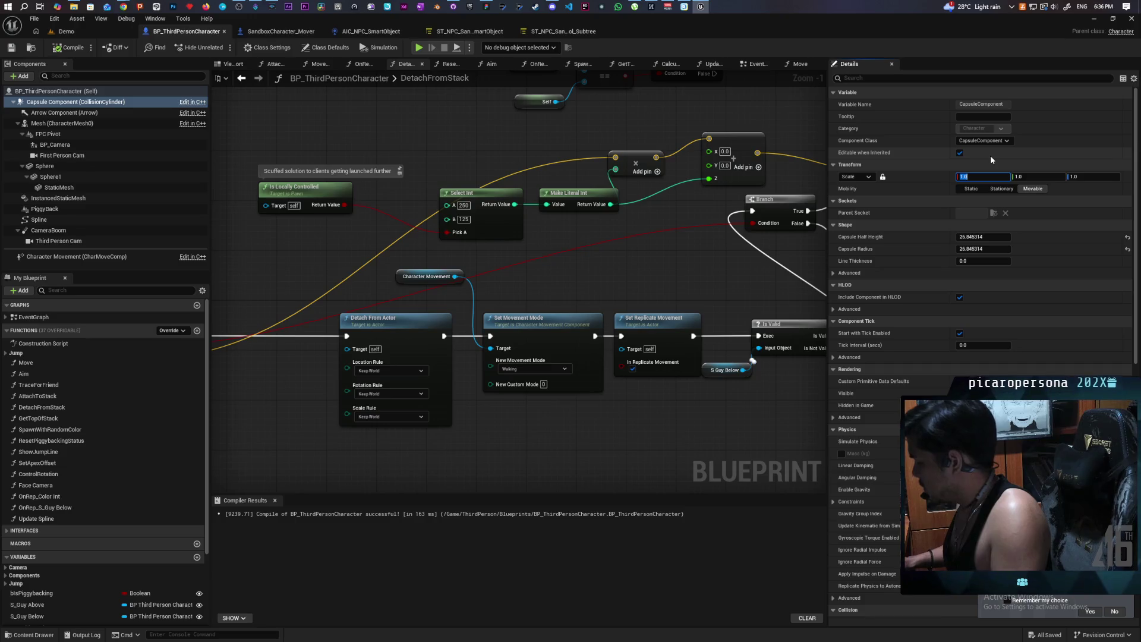
click(66, 31)
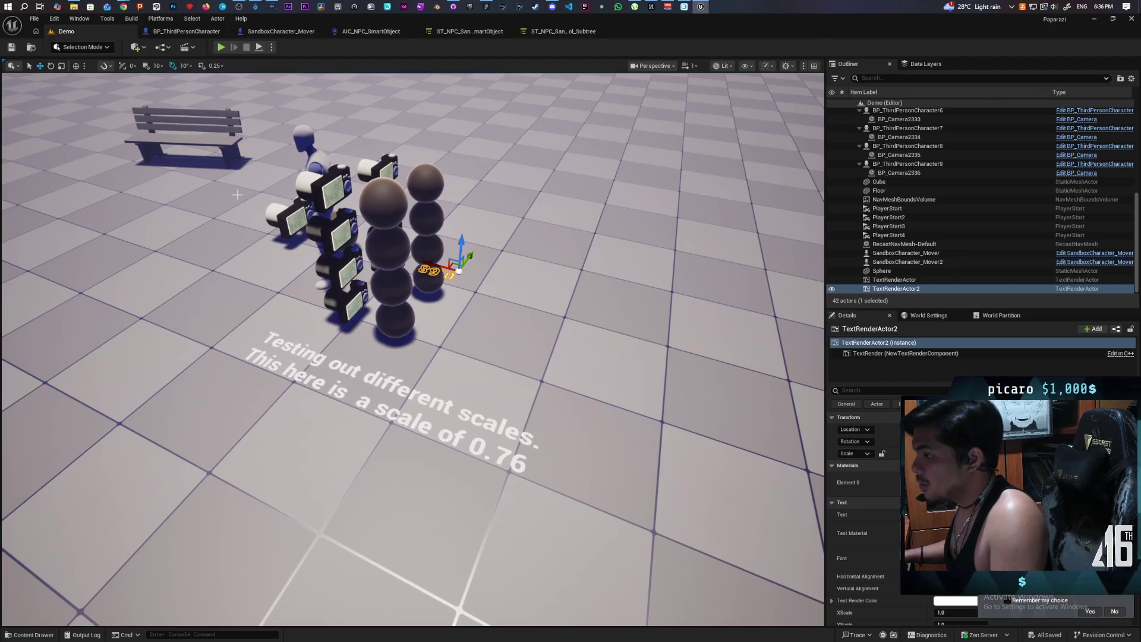
click(186, 31)
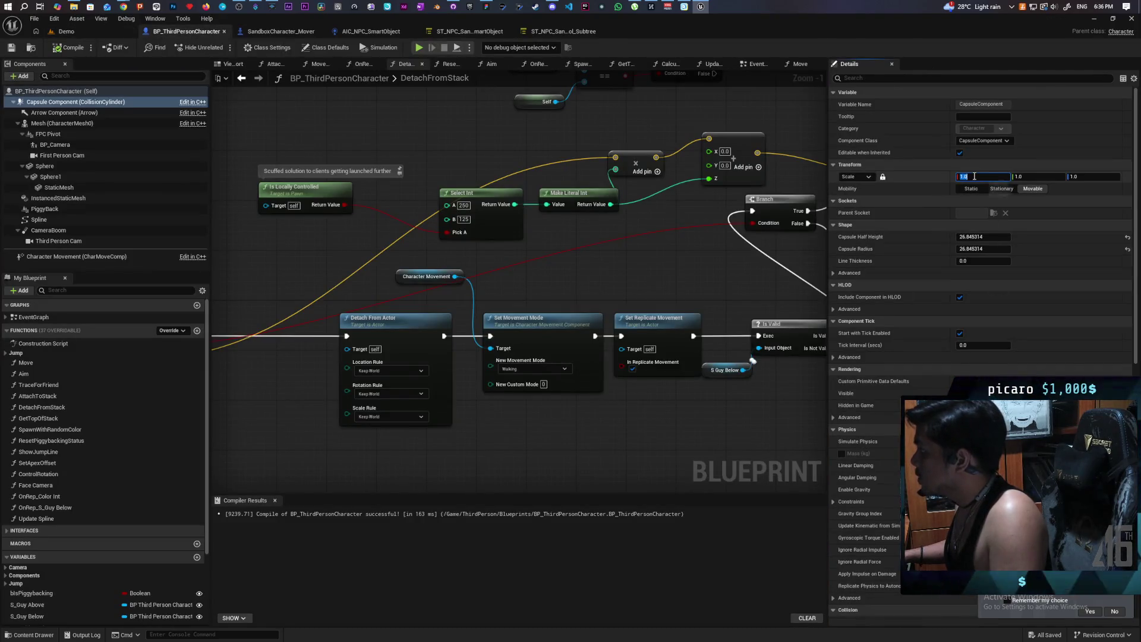
text(.76)
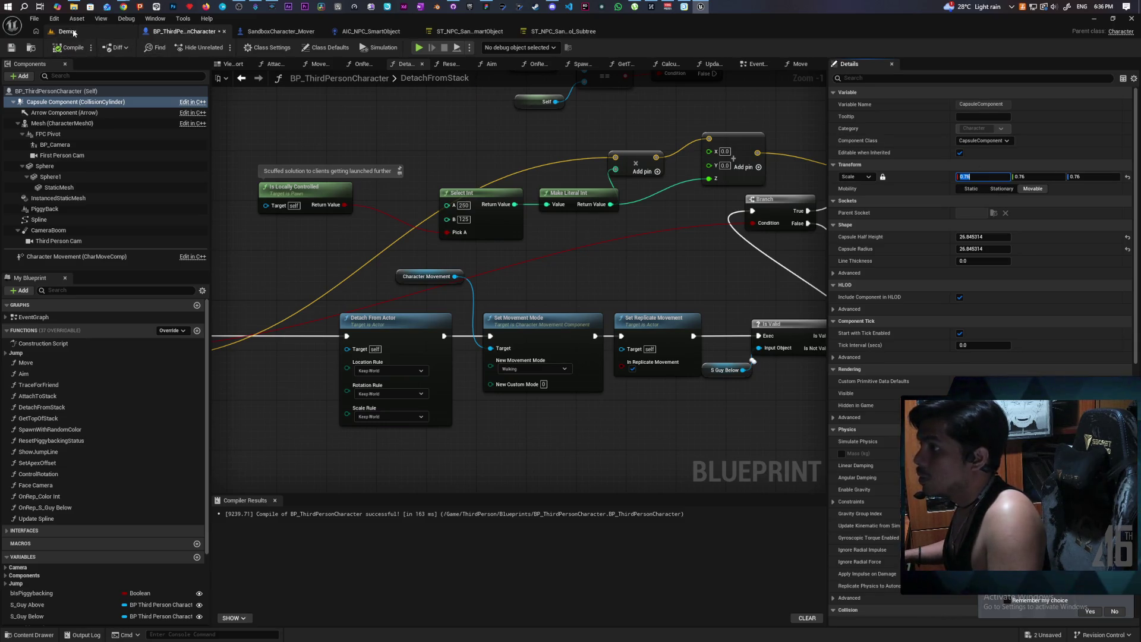
click(12, 48)
click(66, 31)
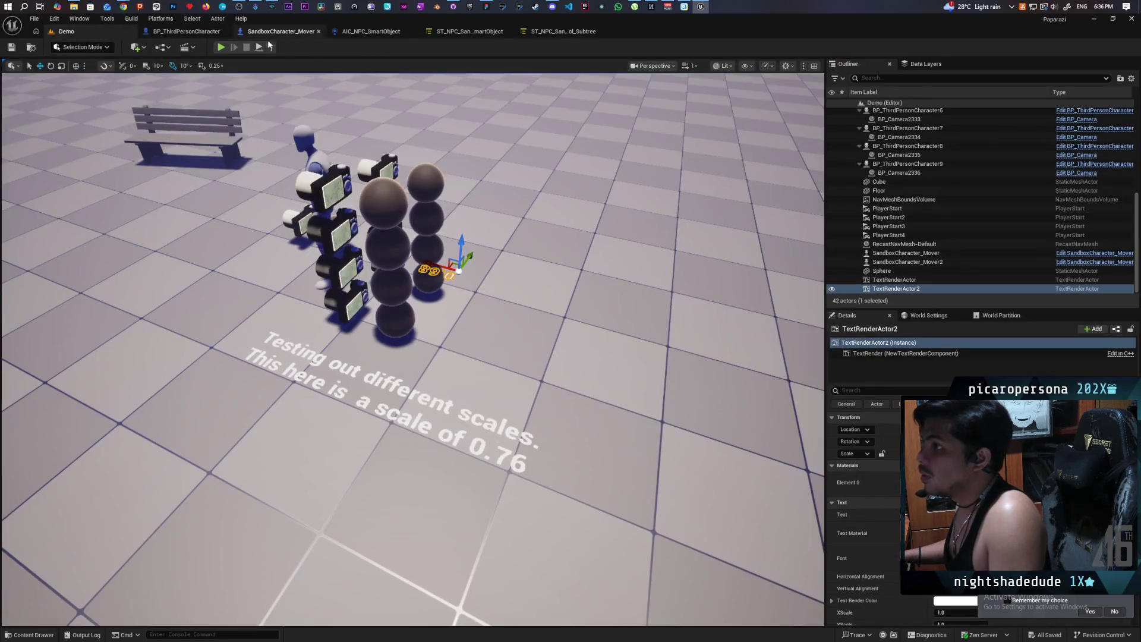
Shrink the editor window and launch a play test with two client windows
mouse_move(811, 19)
mouse_down()
mouse_move(991, 66)
mouse_move(978, 65)
mouse_up()
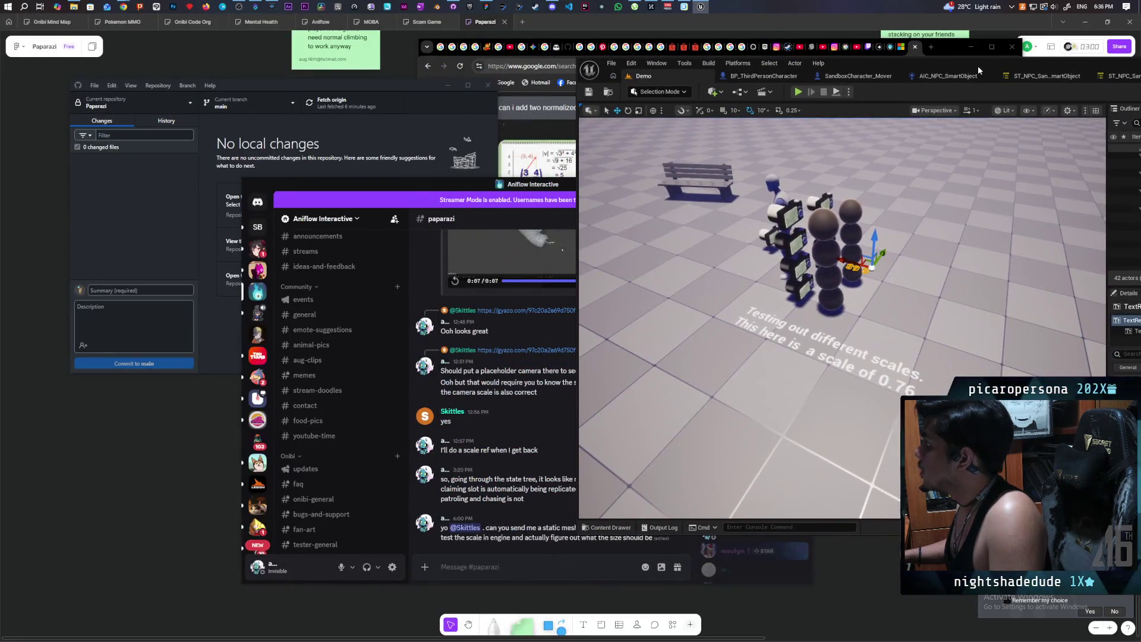
click(799, 93)
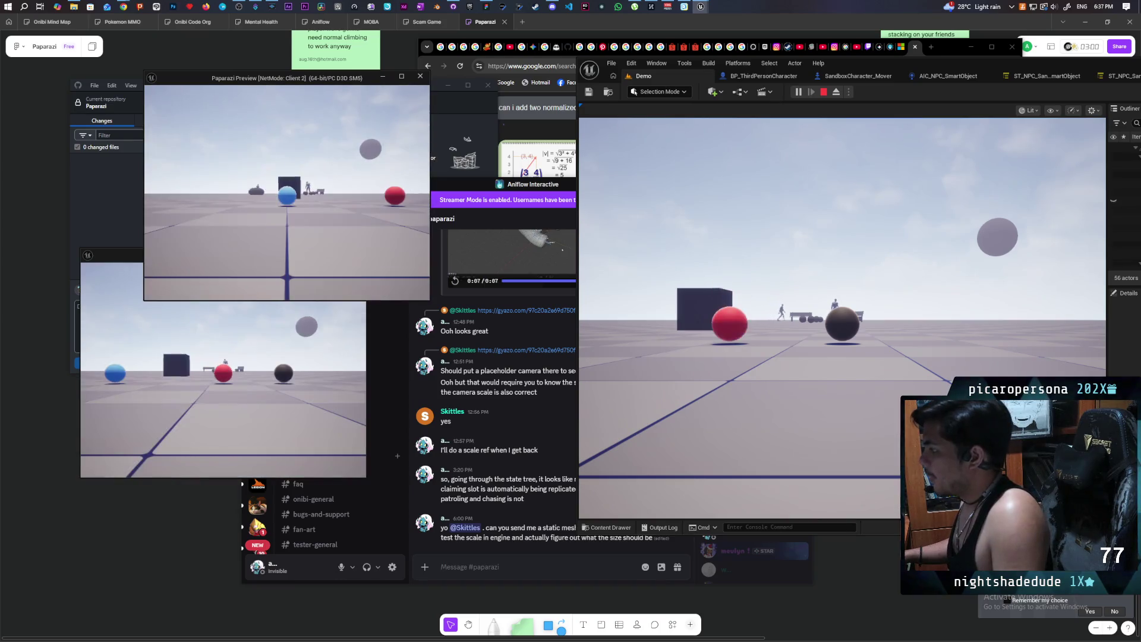
key(alt+Tab)
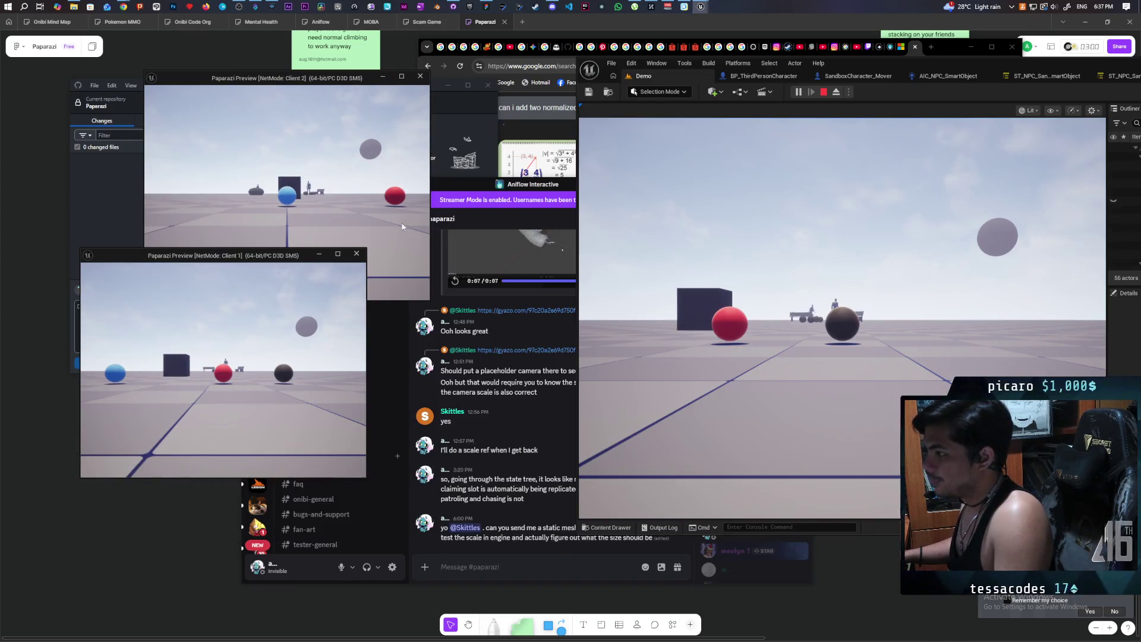
click(414, 283)
Walk the blue player to the cube, then jump the red player on top of it
key(w)
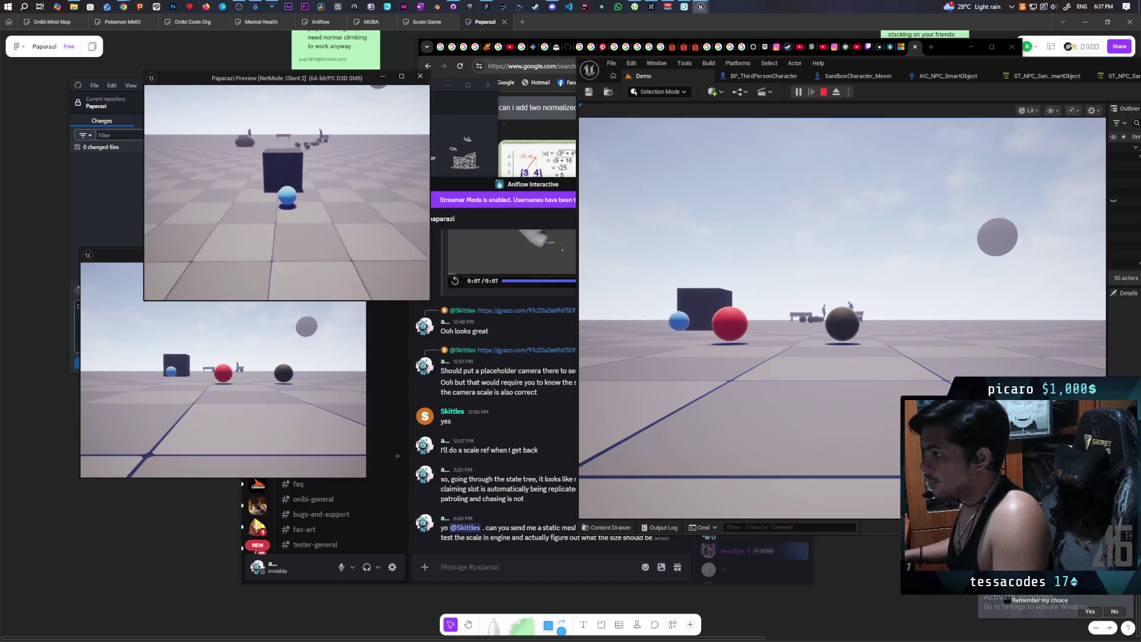
key(d)
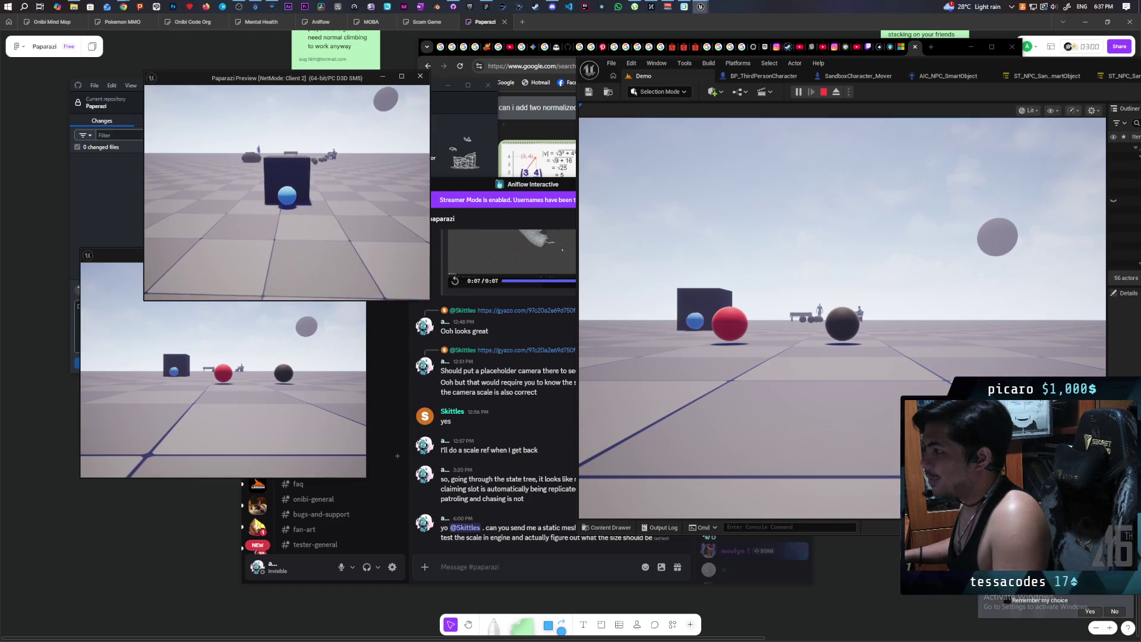
key(alt+Tab)
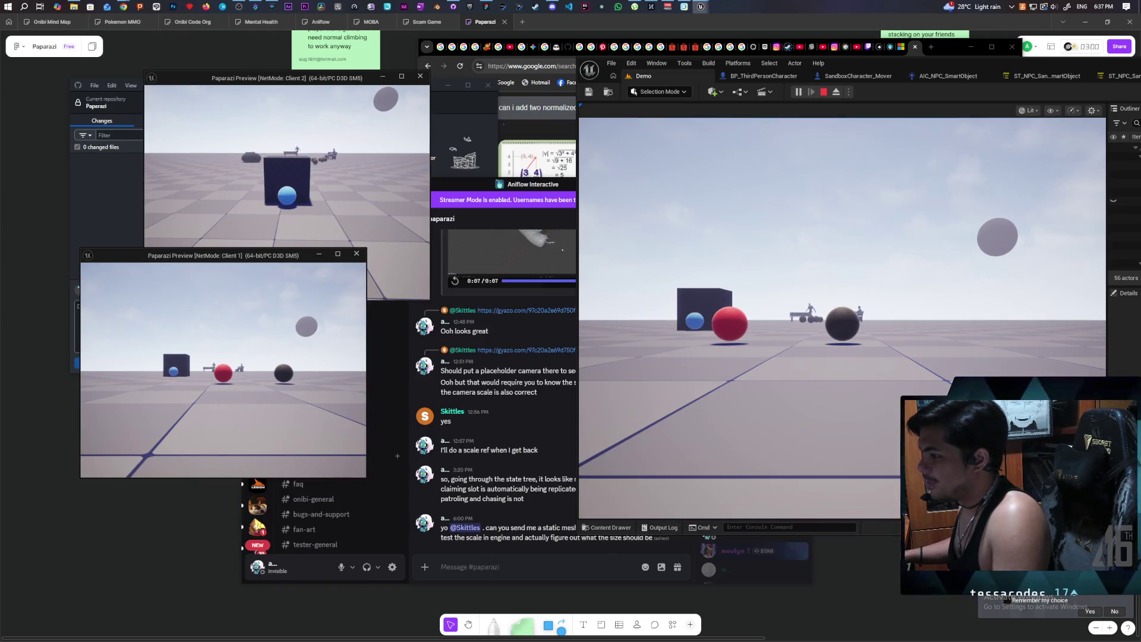
key(w)
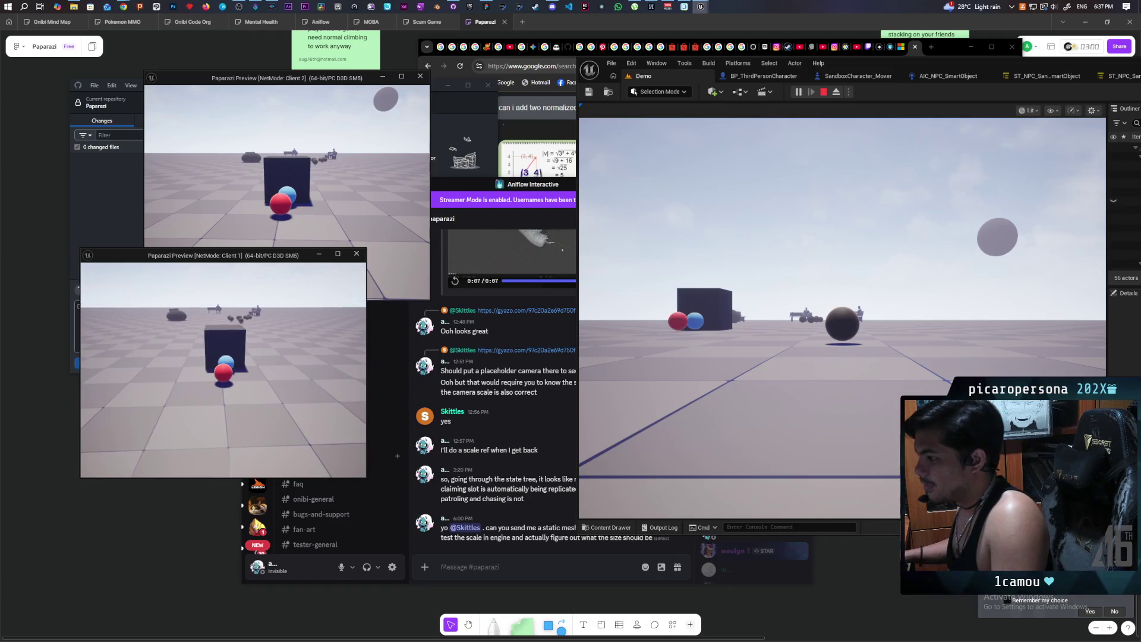
key(e)
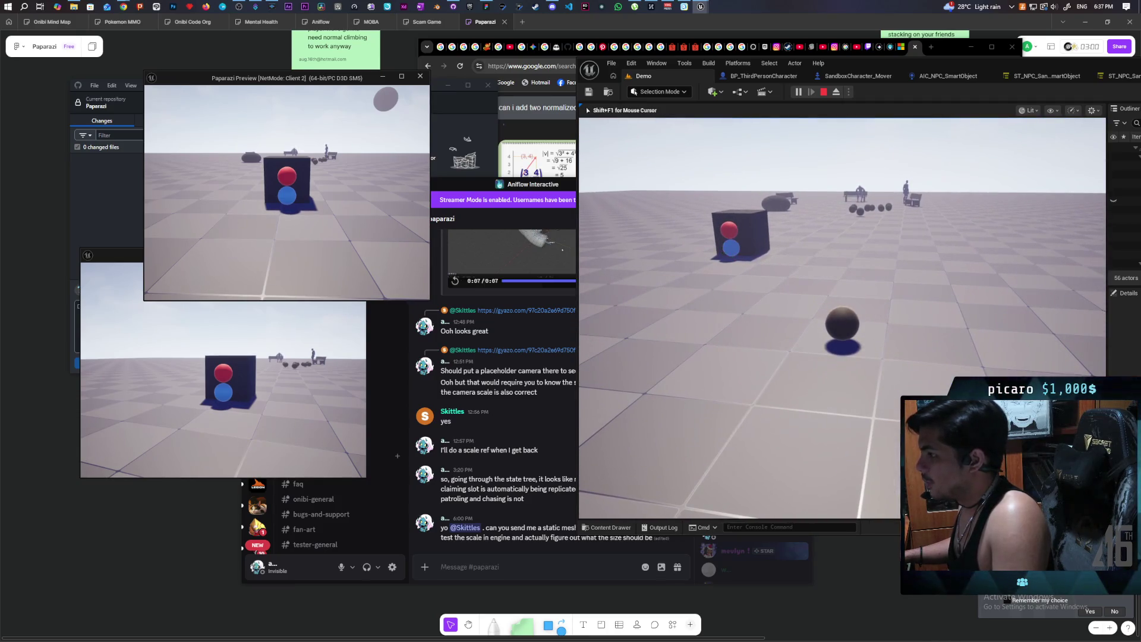
Jump the player ball on and off the box, then onto the stacked red and blue players
key(w)
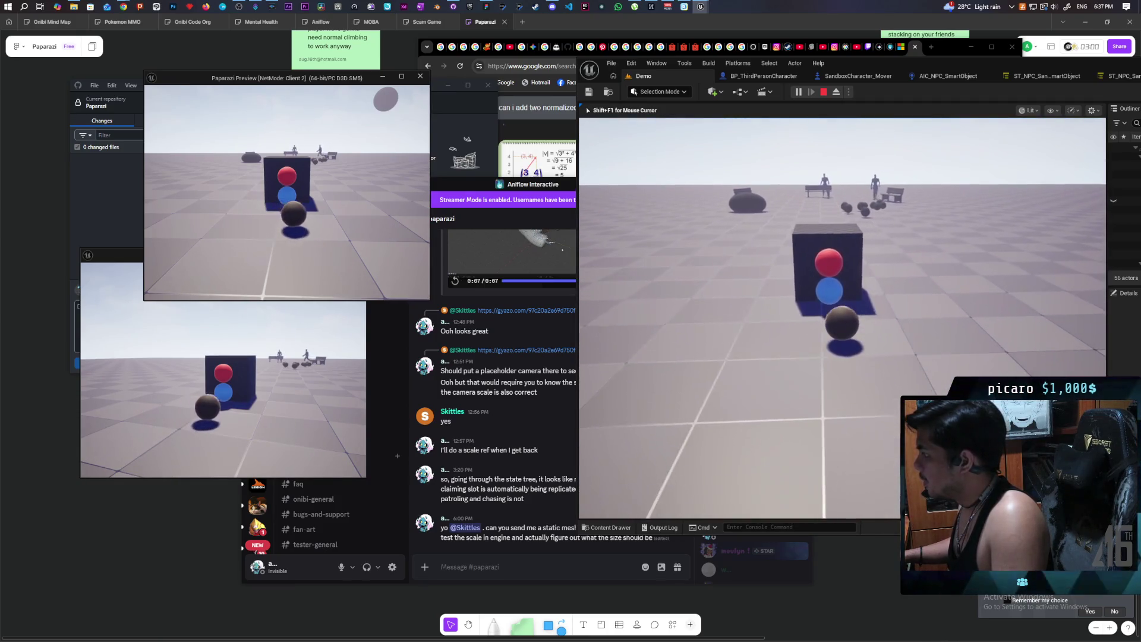
key(space)
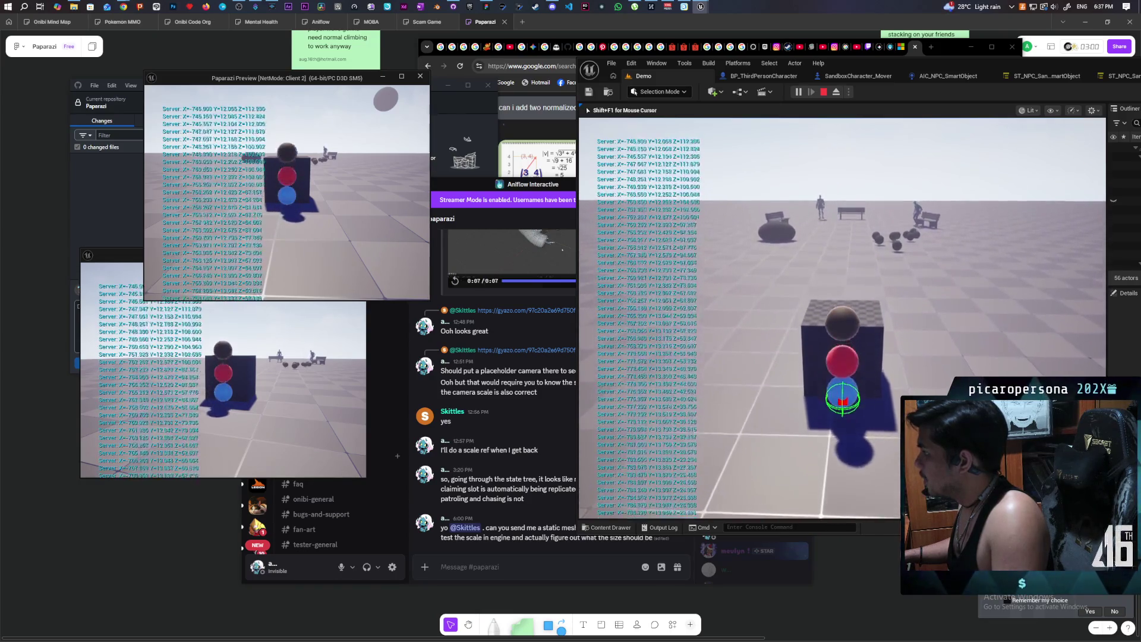
key(space)
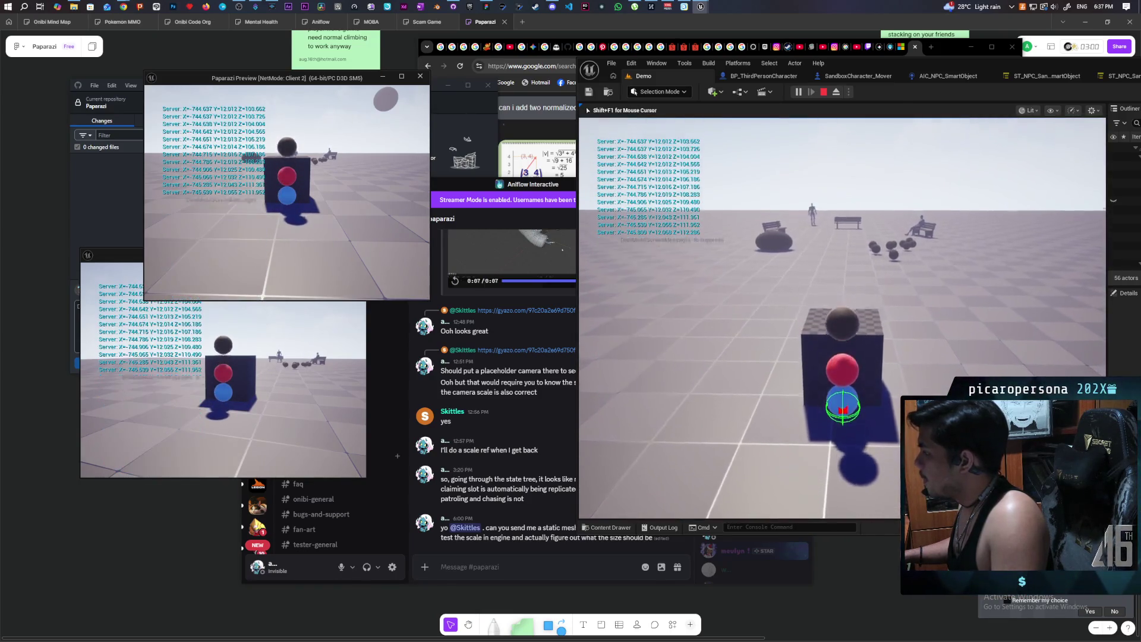
key(s)
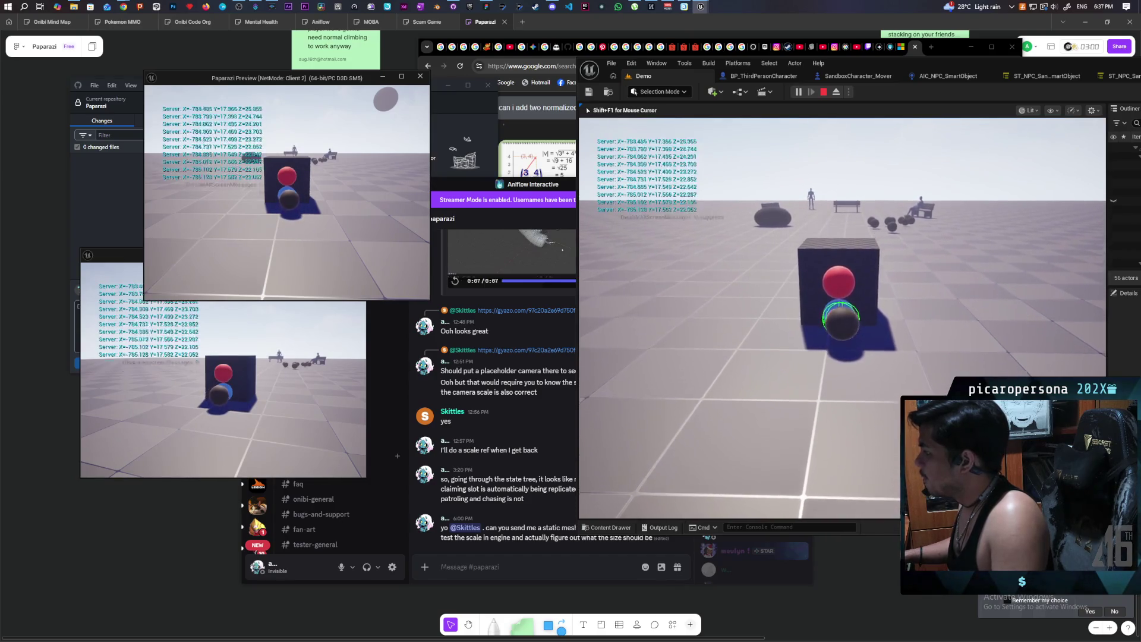
key(space)
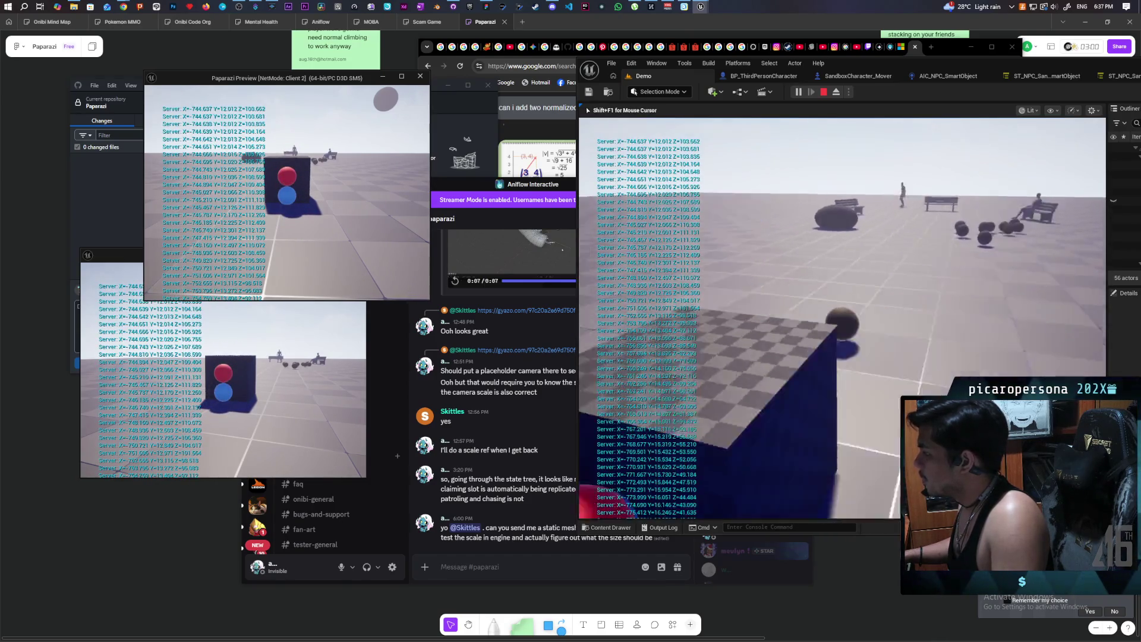
key(s)
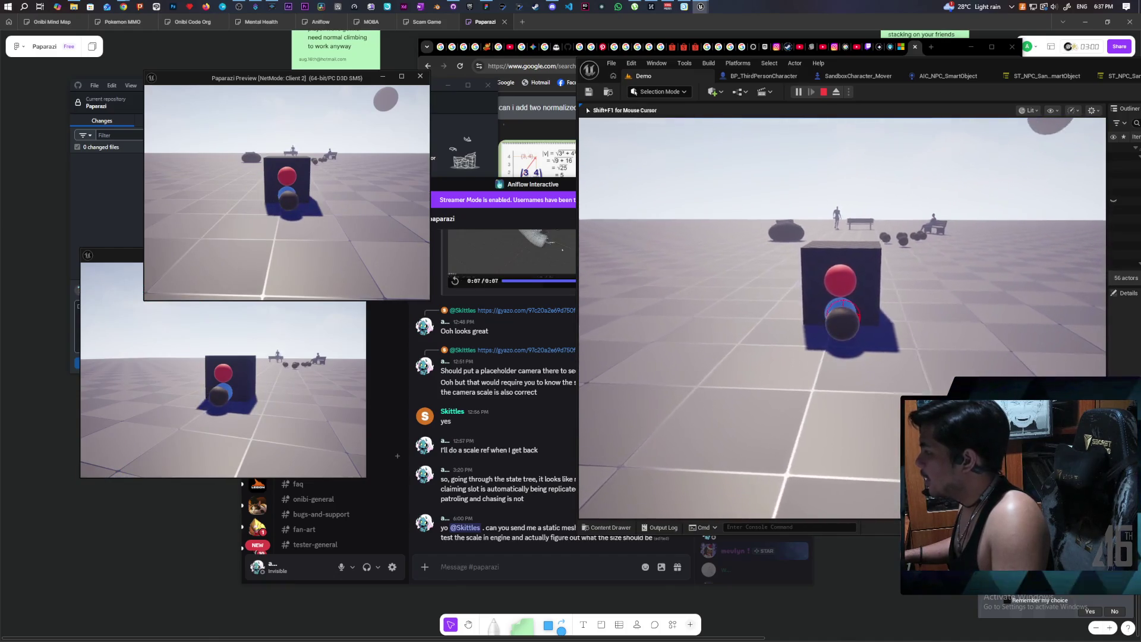
key(space)
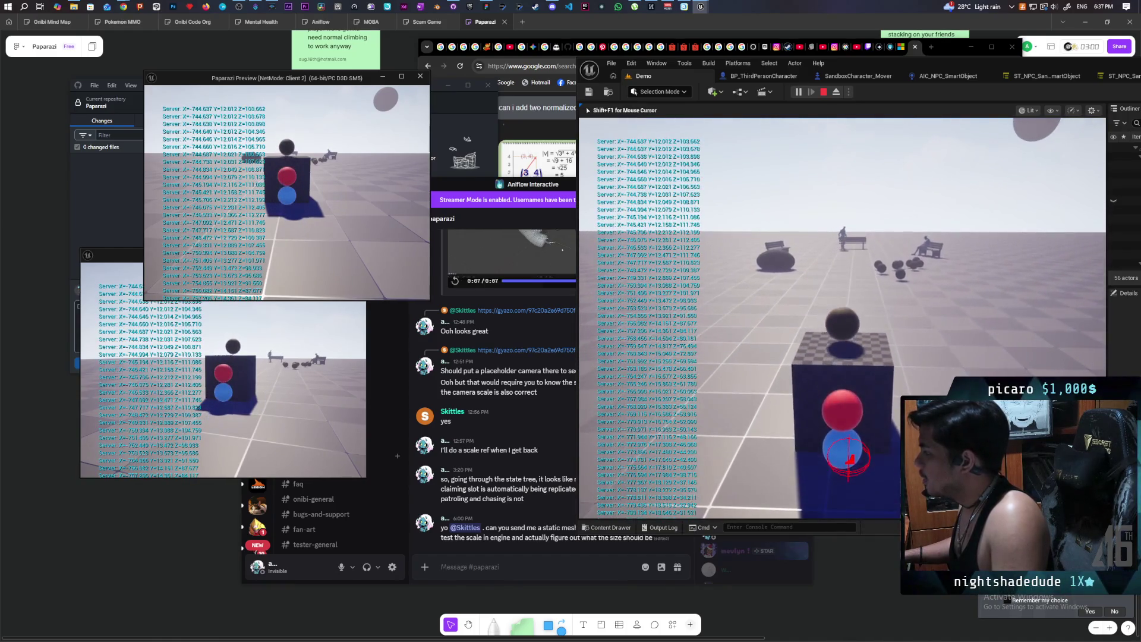
key(d)
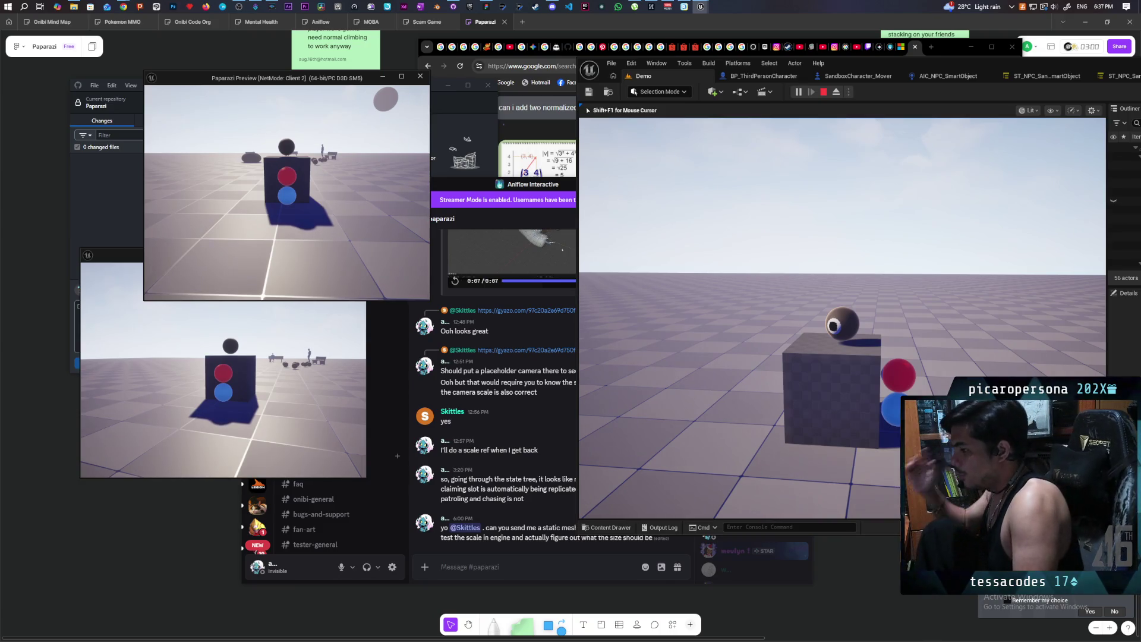
Steer the player ball past the dark rock up to the bench
mouse_move(842, 324)
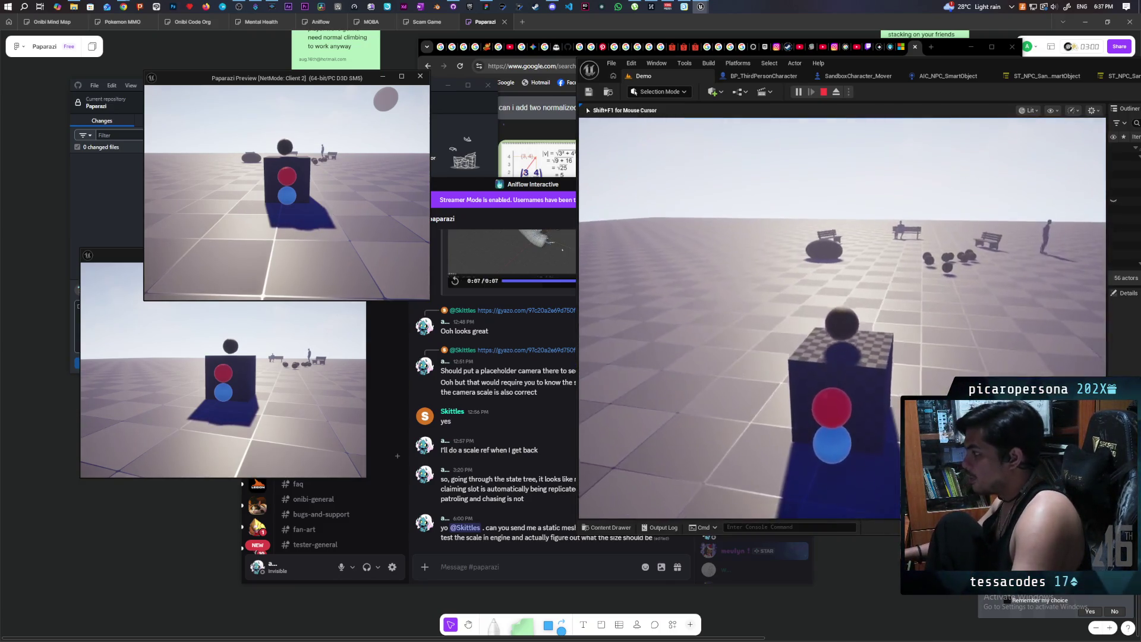
key(w)
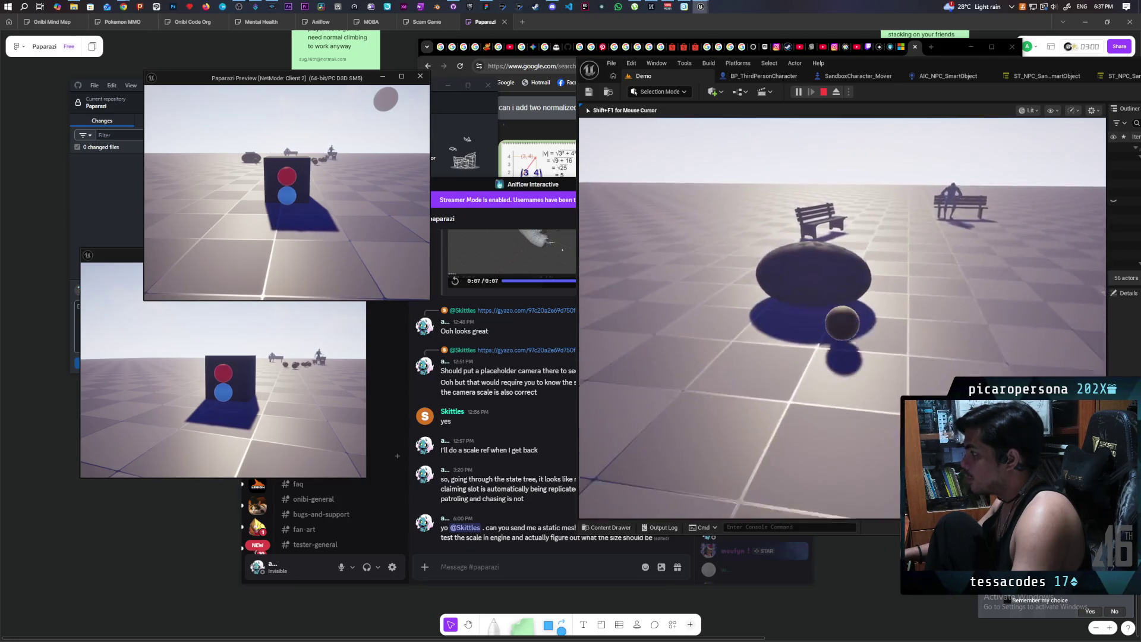
key(w)
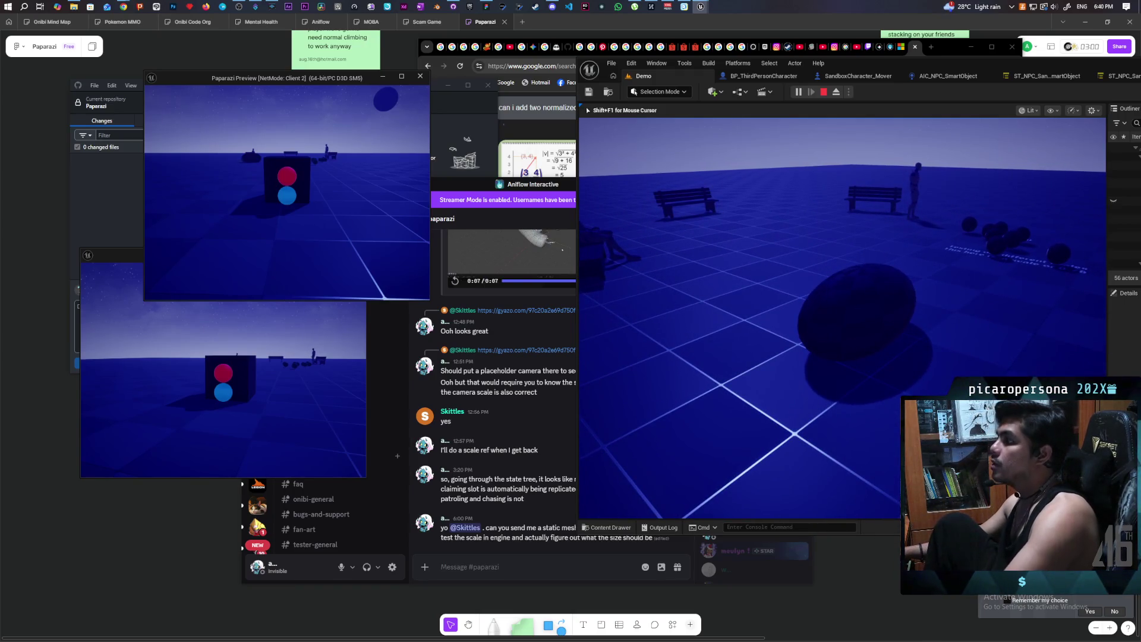
Stop the two-client Demo play session with Esc
key(Escape)
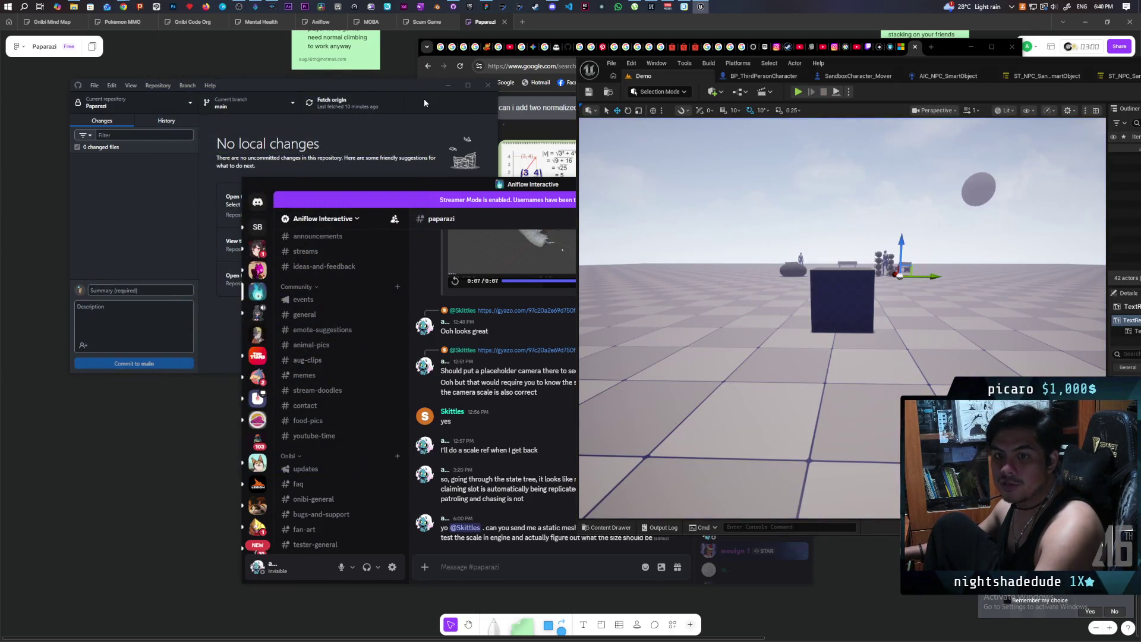
Launch a two-client play test with Alt+P and move the ball toward the benches and dark sphere
key(alt+p)
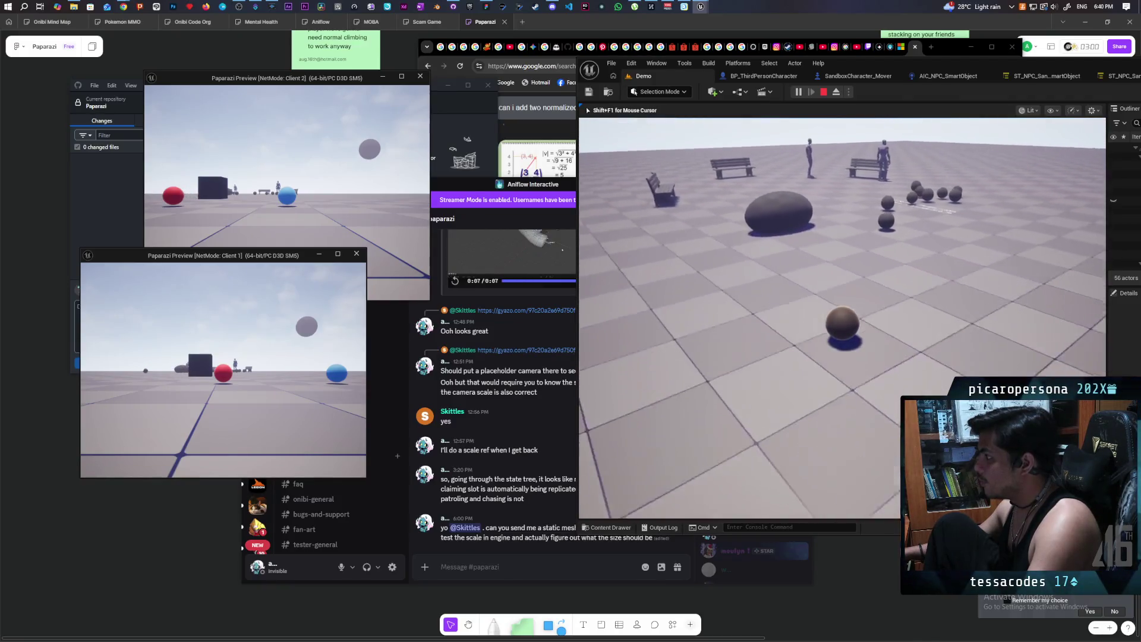
key(w)
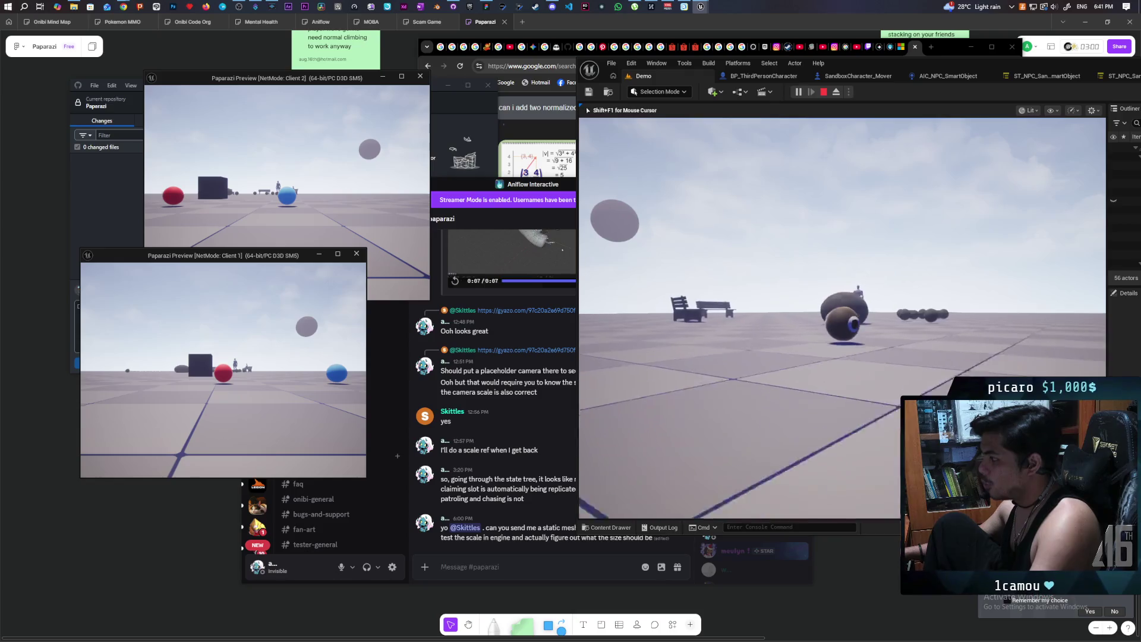
key(s)
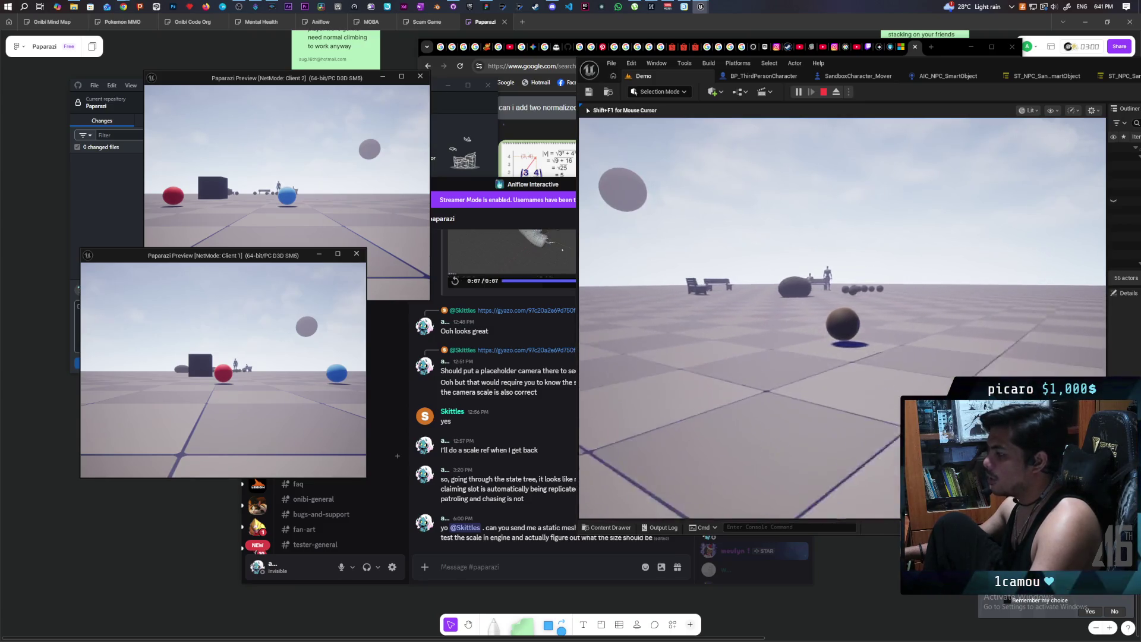
key(w)
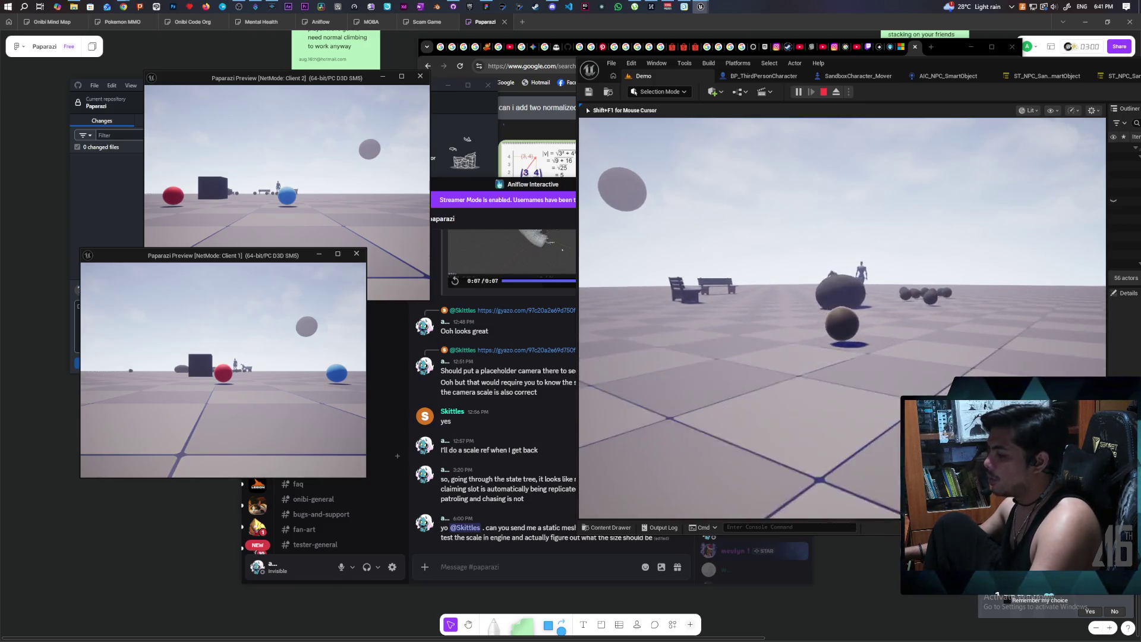
key(w)
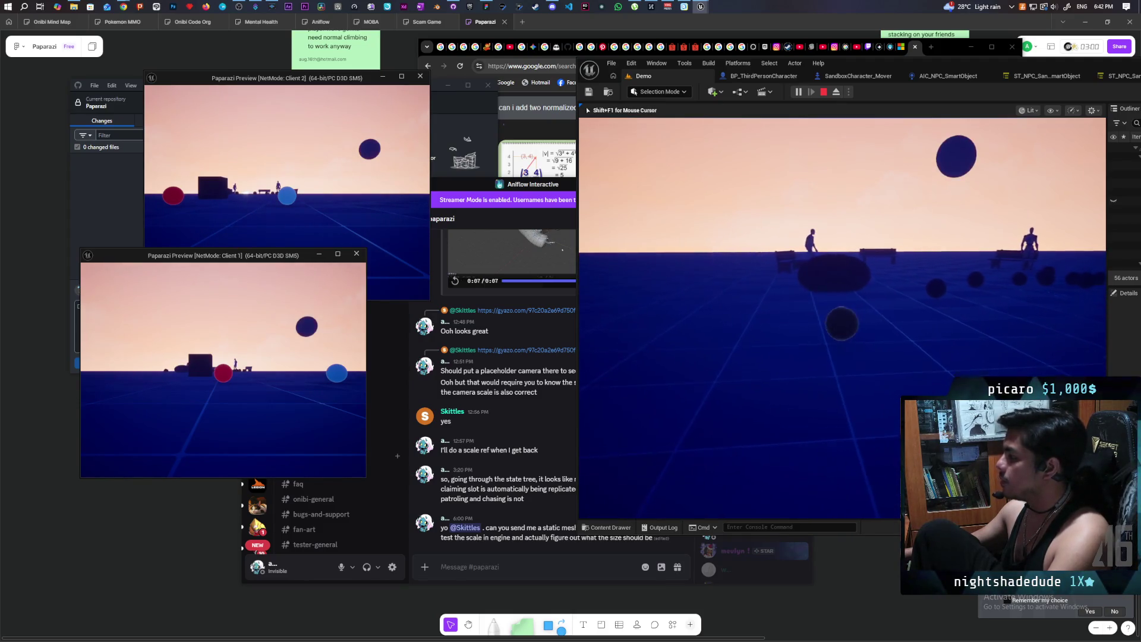
Walk the player past the dark ellipse toward the benches, then lower the camera viewfinder
key(w)
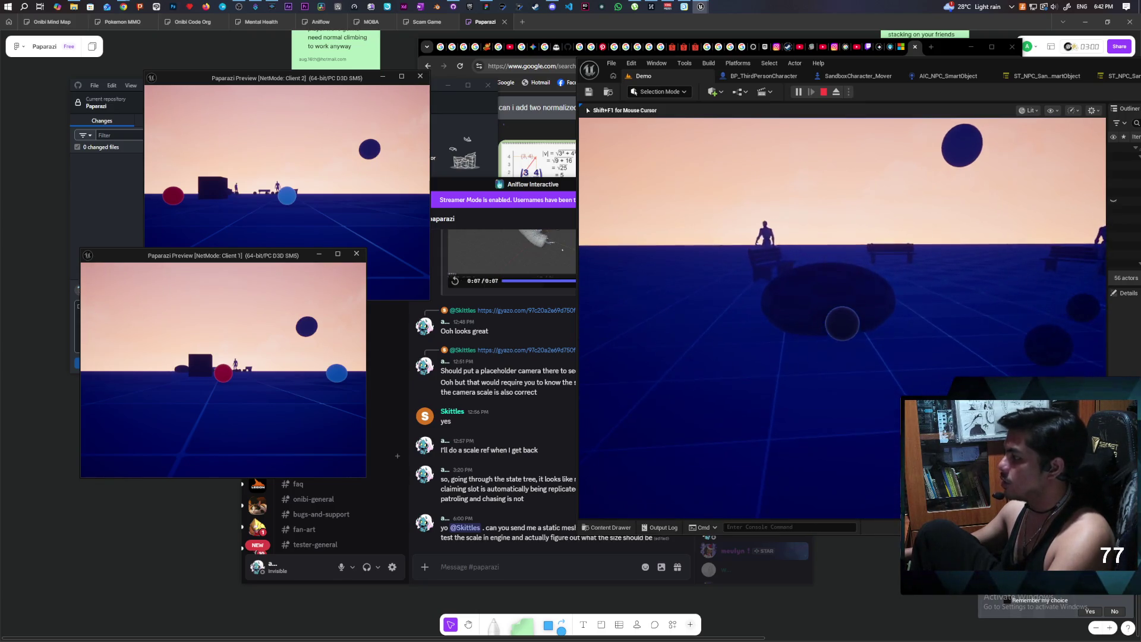
key(w)
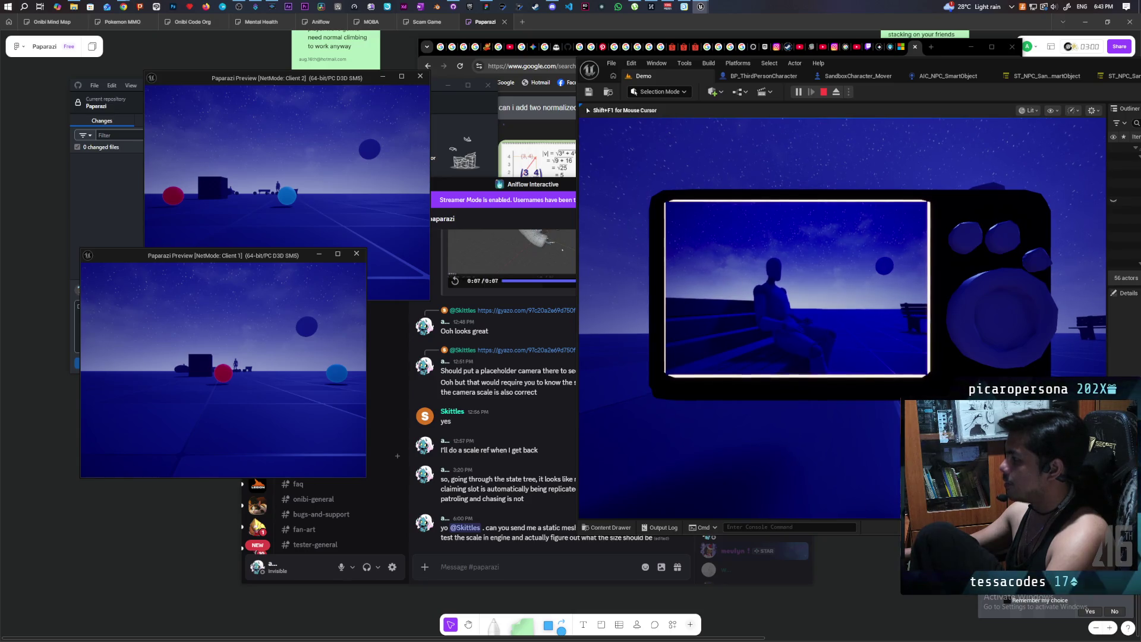
key(Escape)
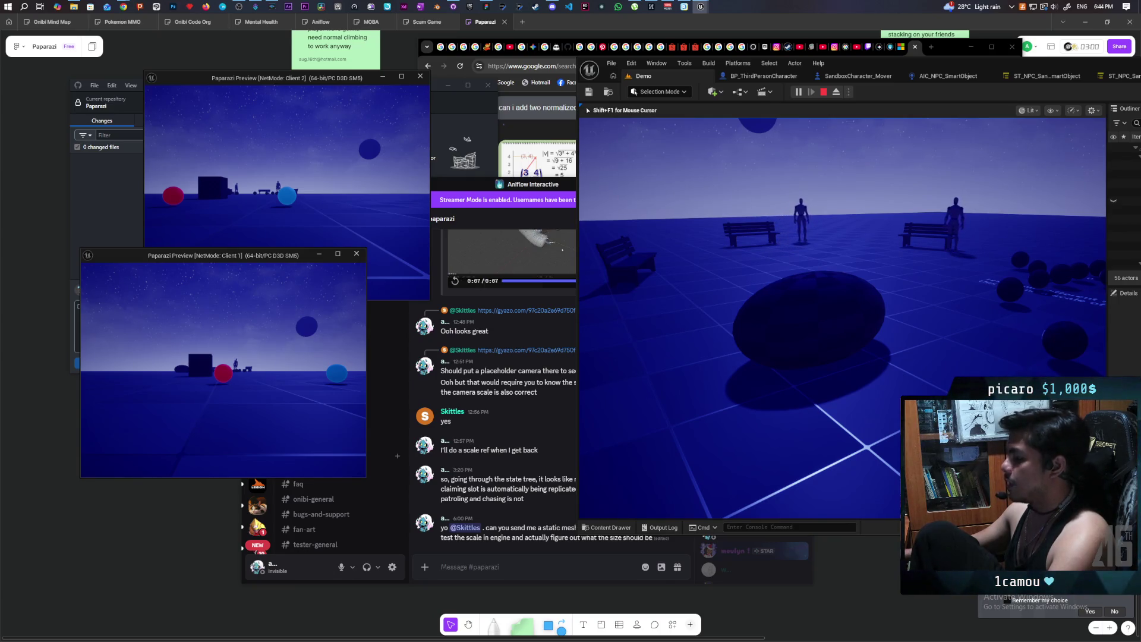
Show the gallery of taken snapshots, then end the Unreal play test and return to the level editor
key(Tab)
key(Tab)
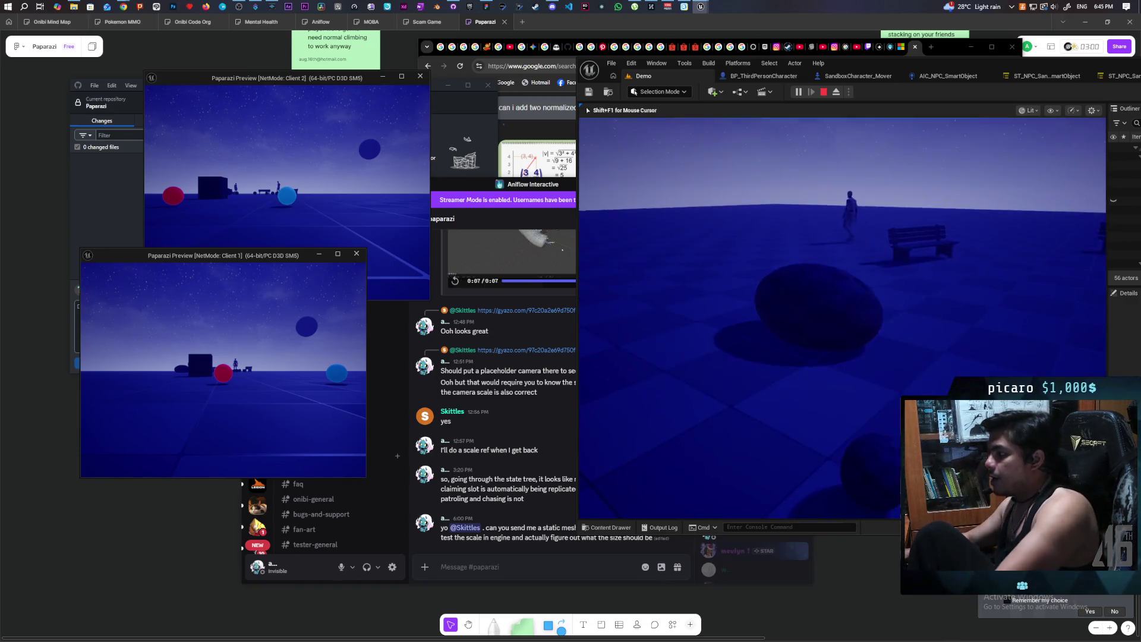
key(Escape)
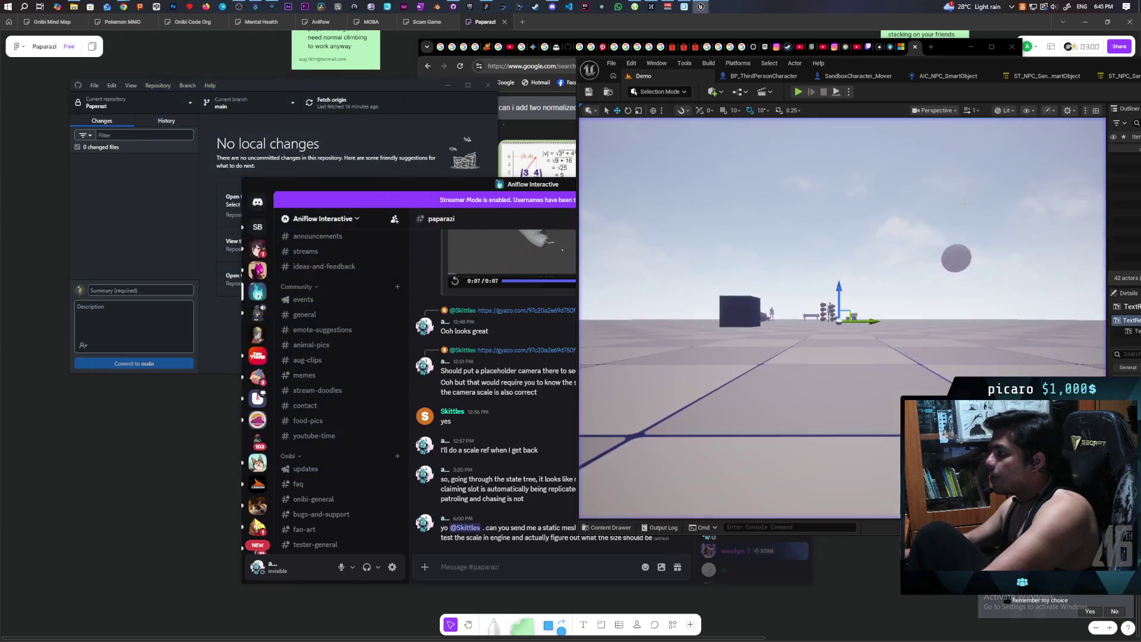
Bring the Paparazi board forward, scroll up to the Venn diagram, and select the blue diving sticky note
click(552, 20)
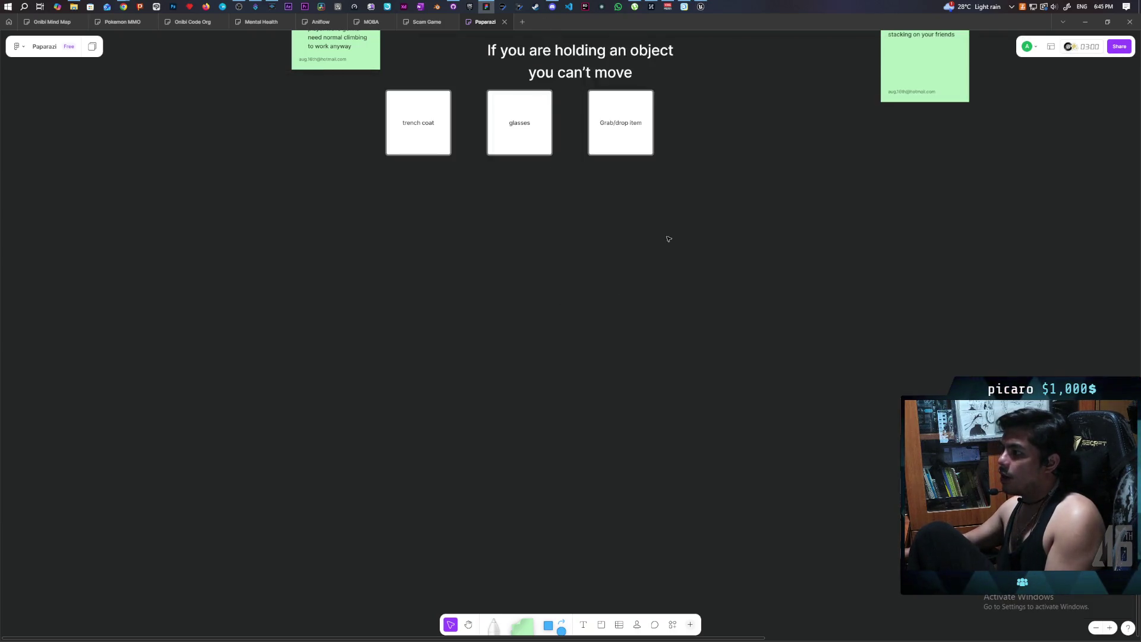
scroll(669, 239, up, 6)
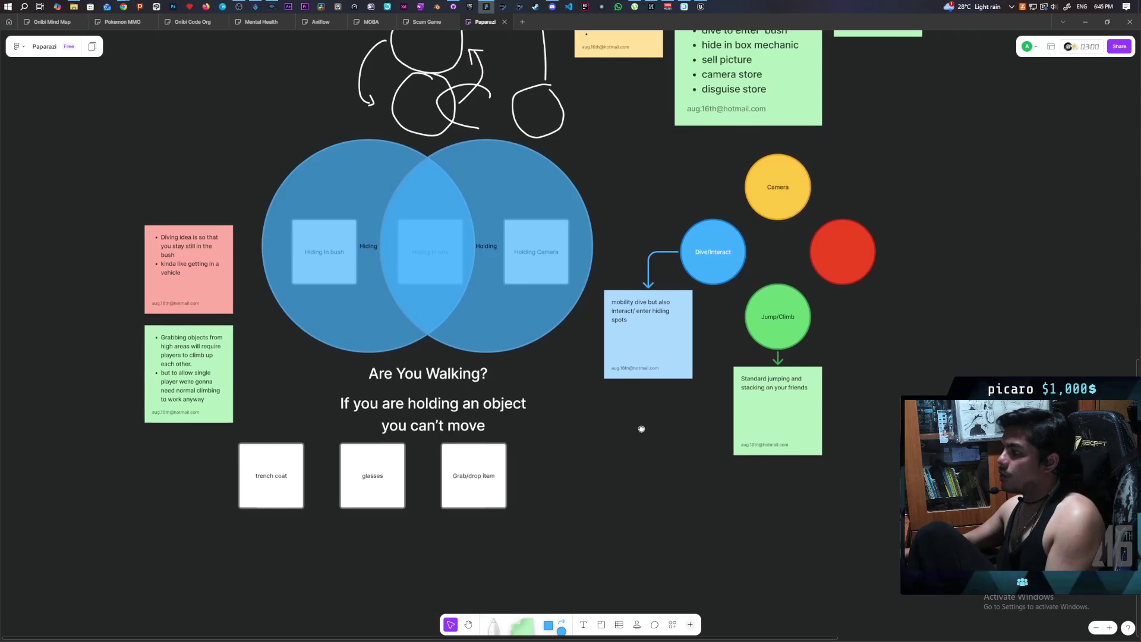
click(713, 251)
key(Escape)
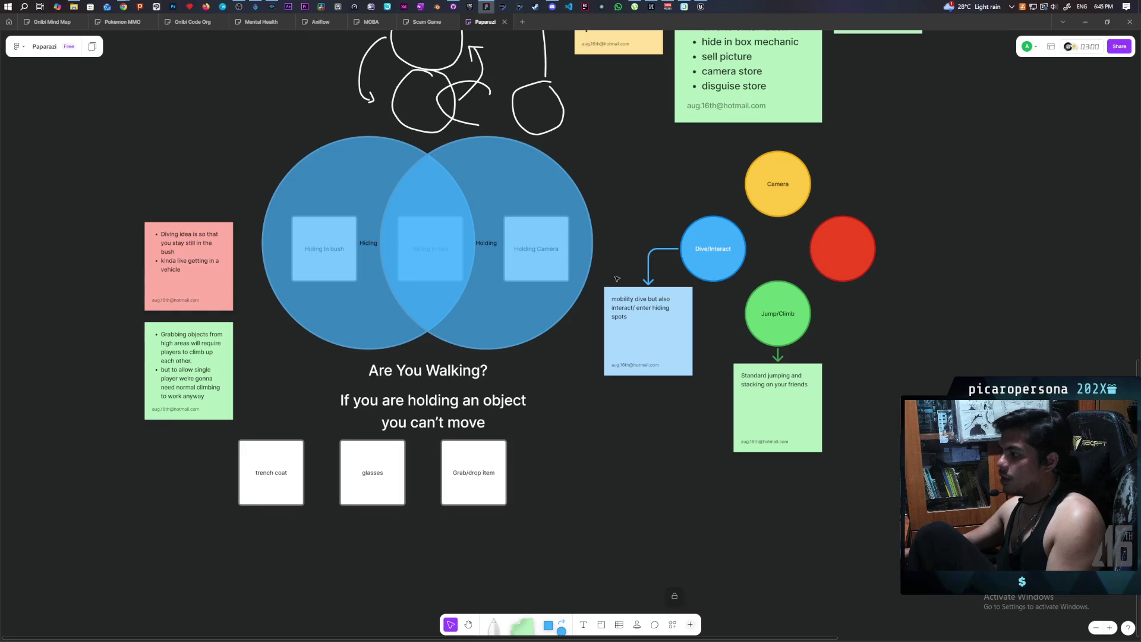
drag(616, 277, 636, 406)
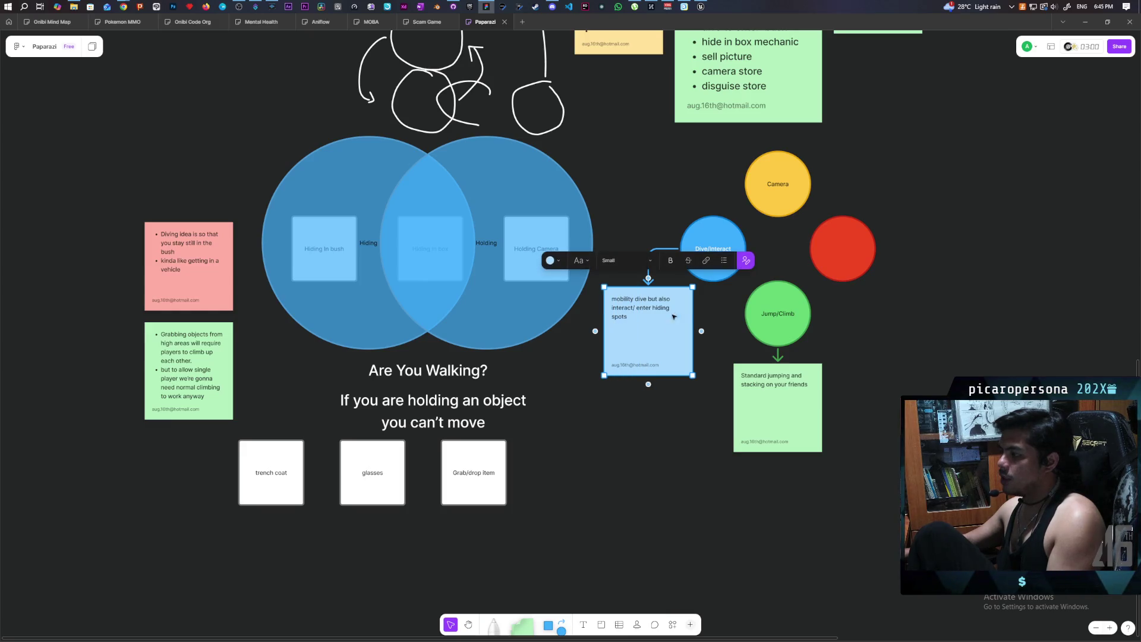
click(721, 321)
scroll(405, 283, up, 5)
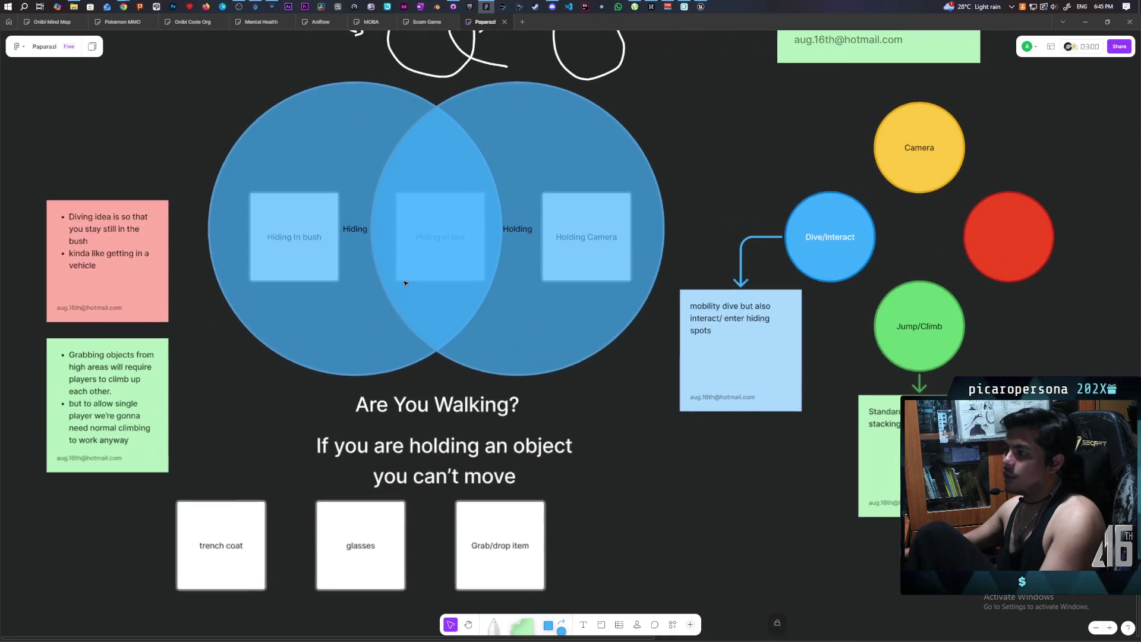
click(449, 395)
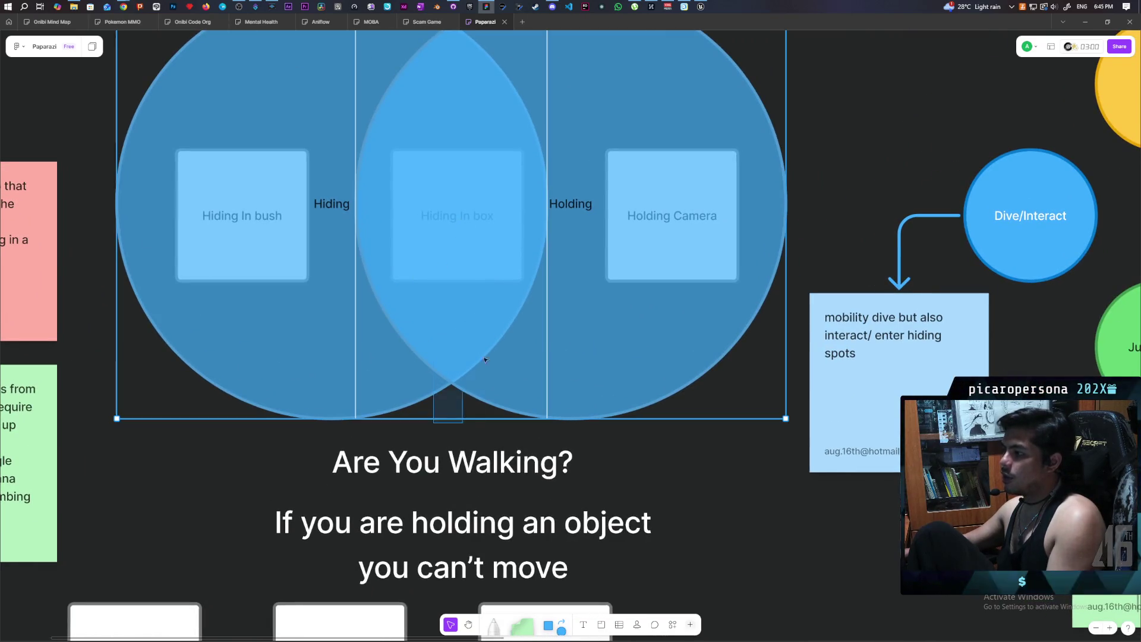
click(340, 435)
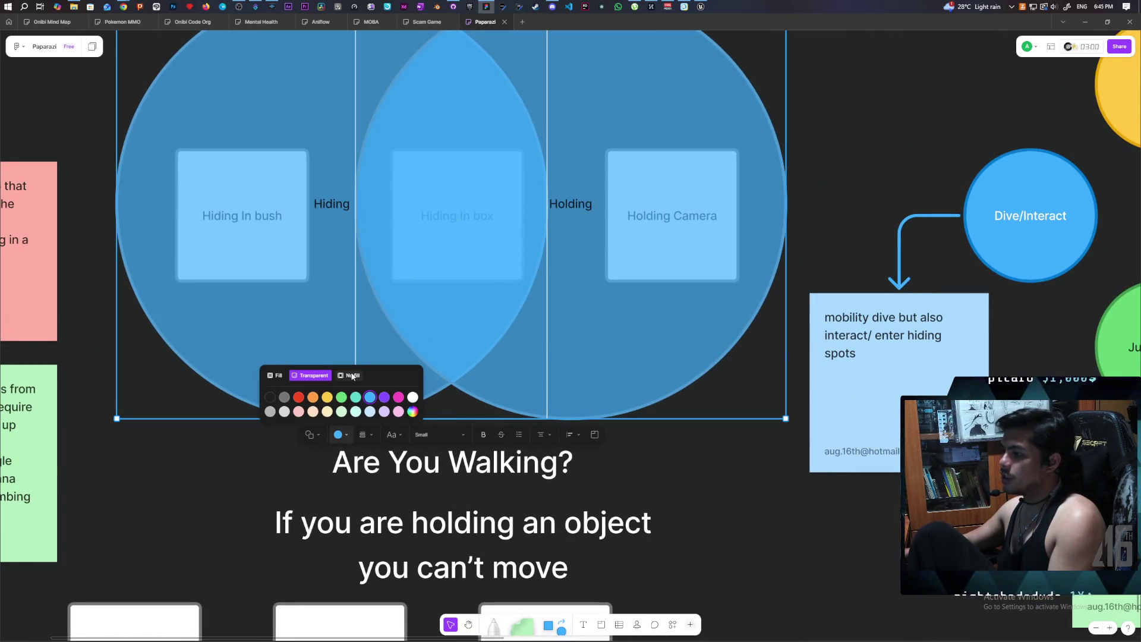
click(353, 375)
scroll(551, 313, down, 3)
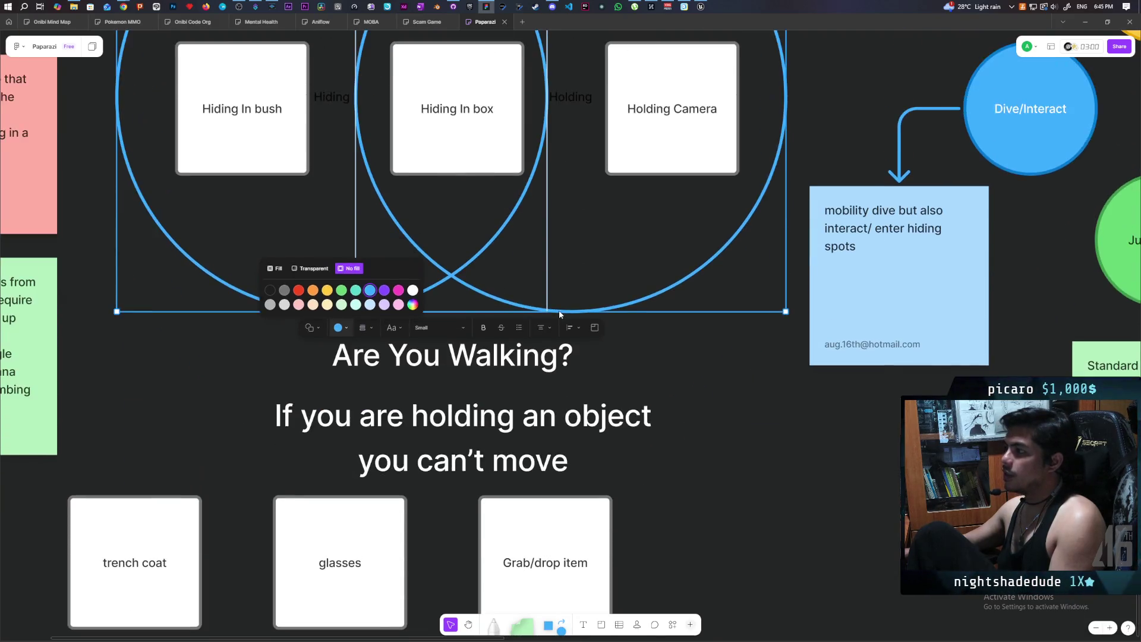
scroll(559, 314, up, 2)
drag(576, 178, 589, 220)
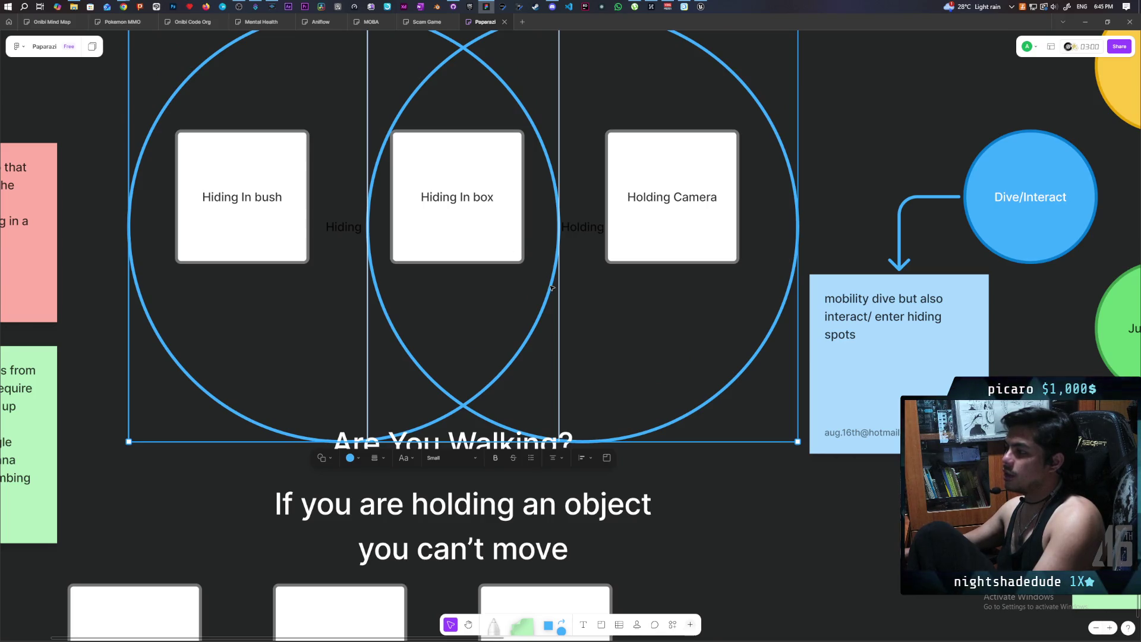
mouse_move(551, 287)
mouse_down()
mouse_move(540, 248)
mouse_move(542, 261)
mouse_up()
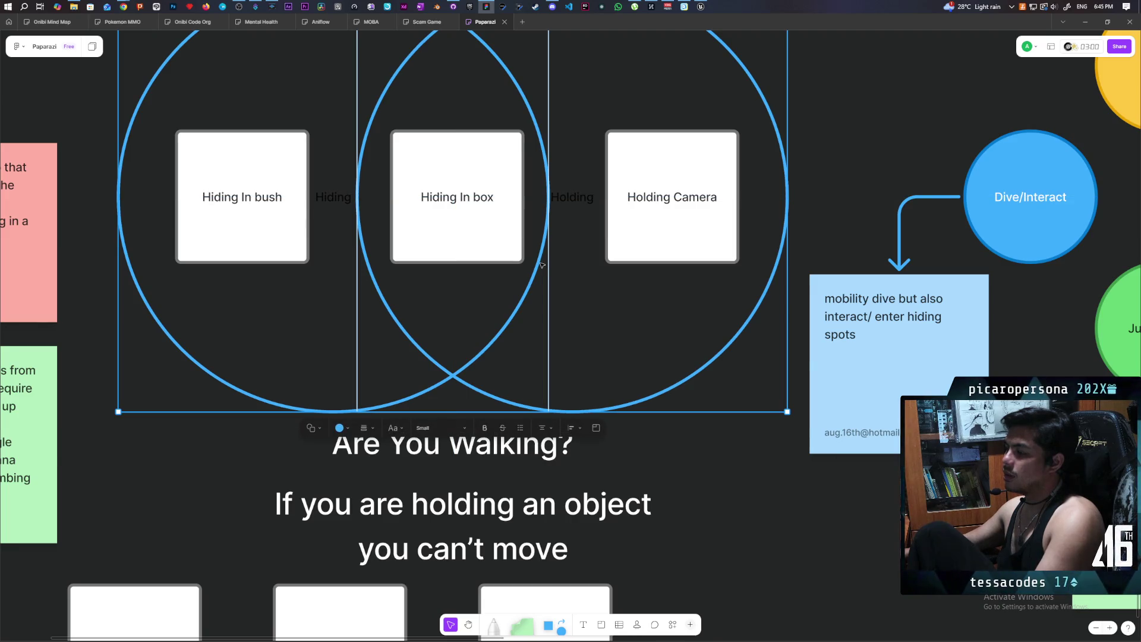
click(336, 199)
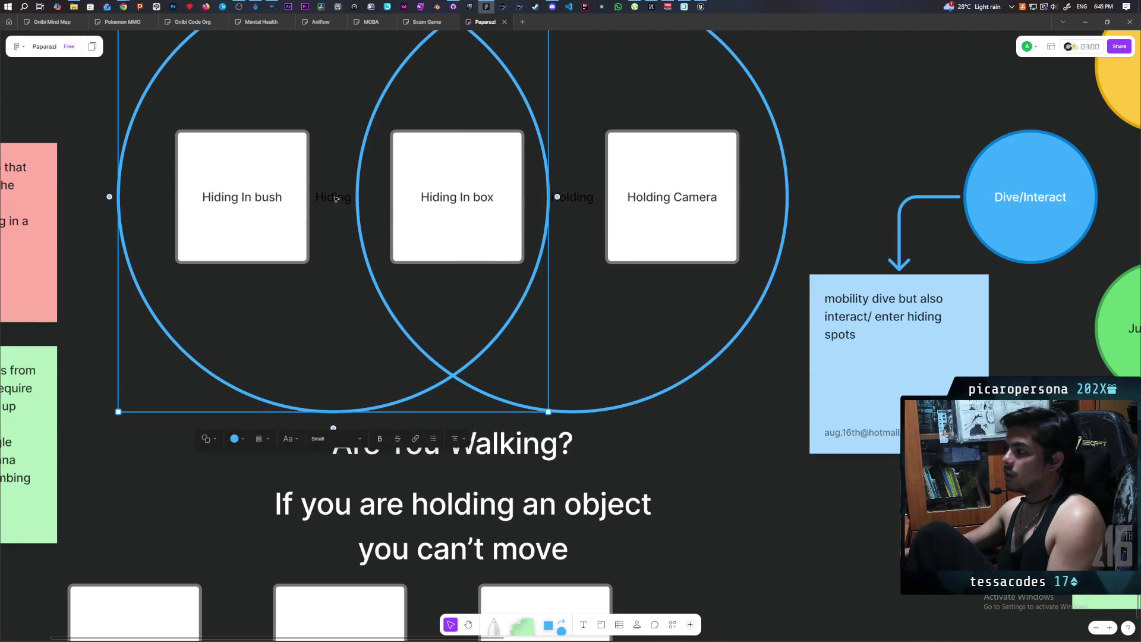
double_click(336, 198)
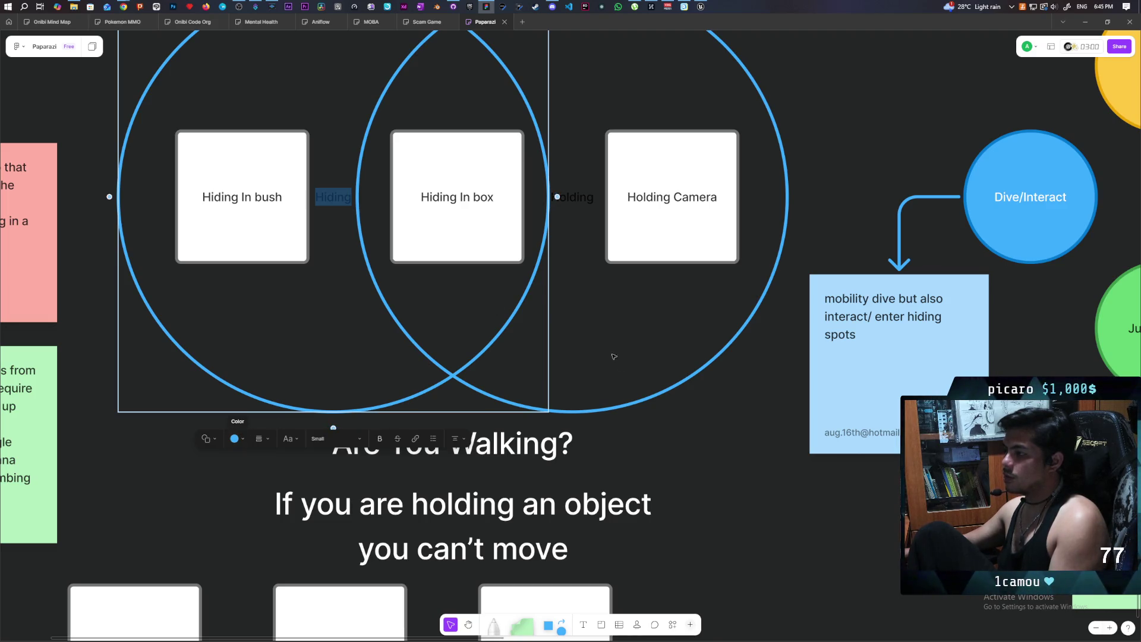
click(666, 435)
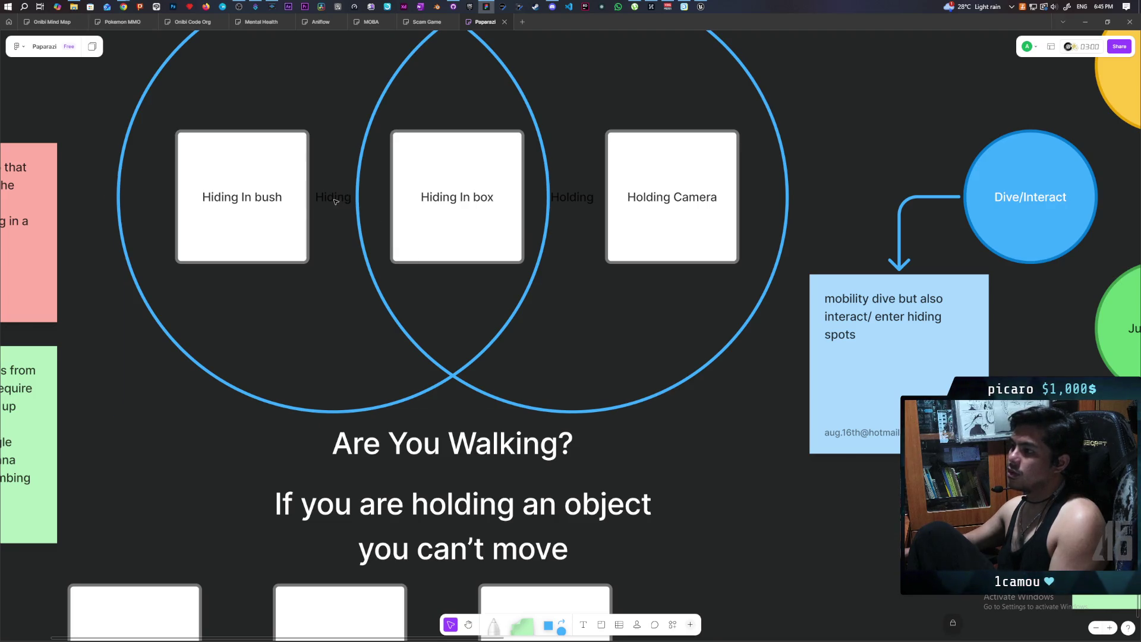
Place a blue rectangle bar over the right circle's Holding label
double_click(481, 215)
double_click(577, 197)
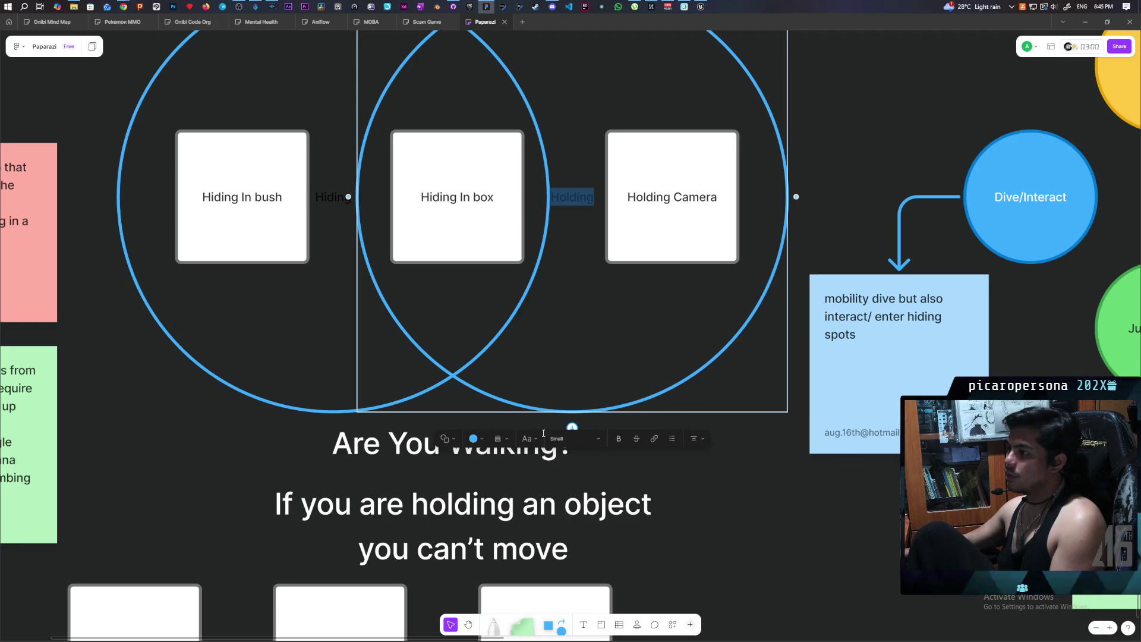
mouse_move(549, 624)
mouse_down()
mouse_move(544, 613)
mouse_move(606, 600)
mouse_move(846, 414)
mouse_move(752, 464)
mouse_move(779, 569)
mouse_move(617, 204)
mouse_move(604, 201)
mouse_up()
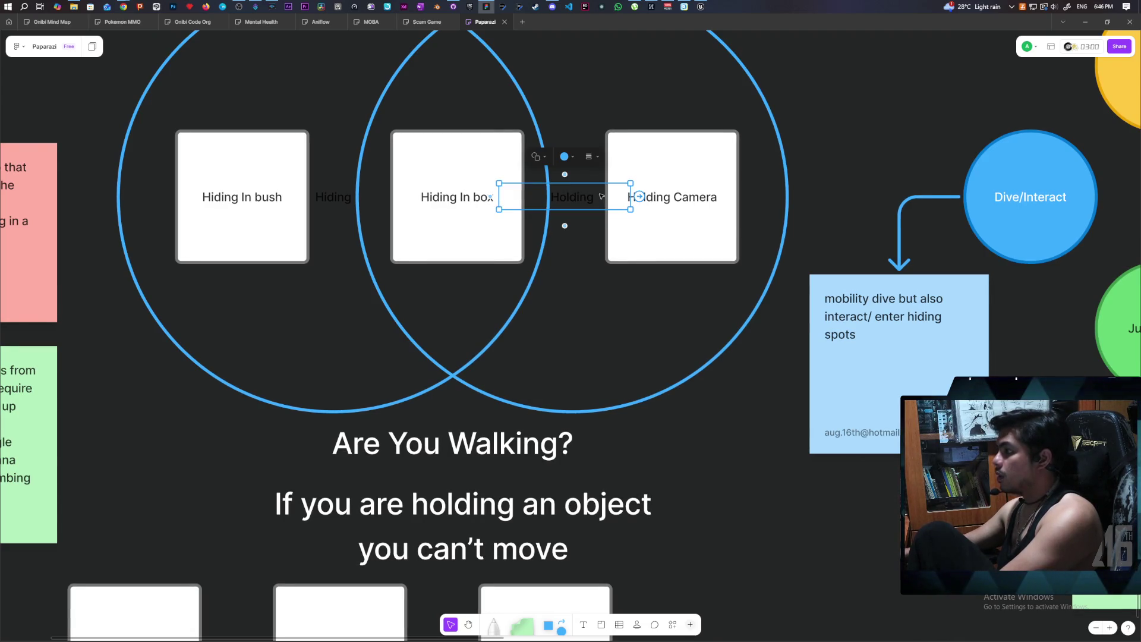
right_click(600, 197)
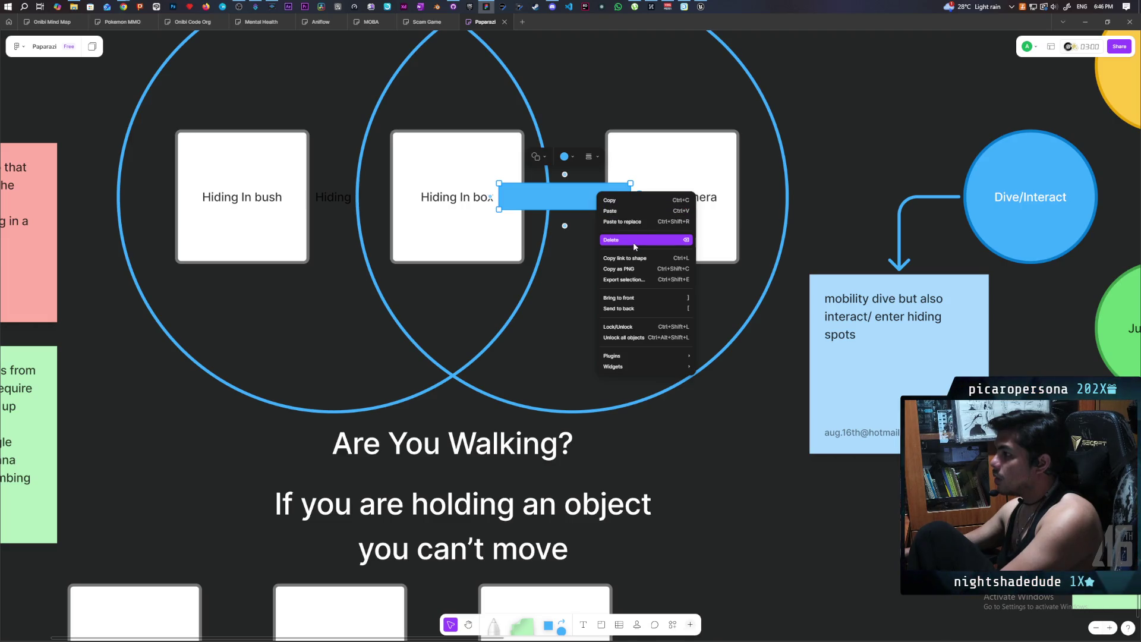
click(788, 200)
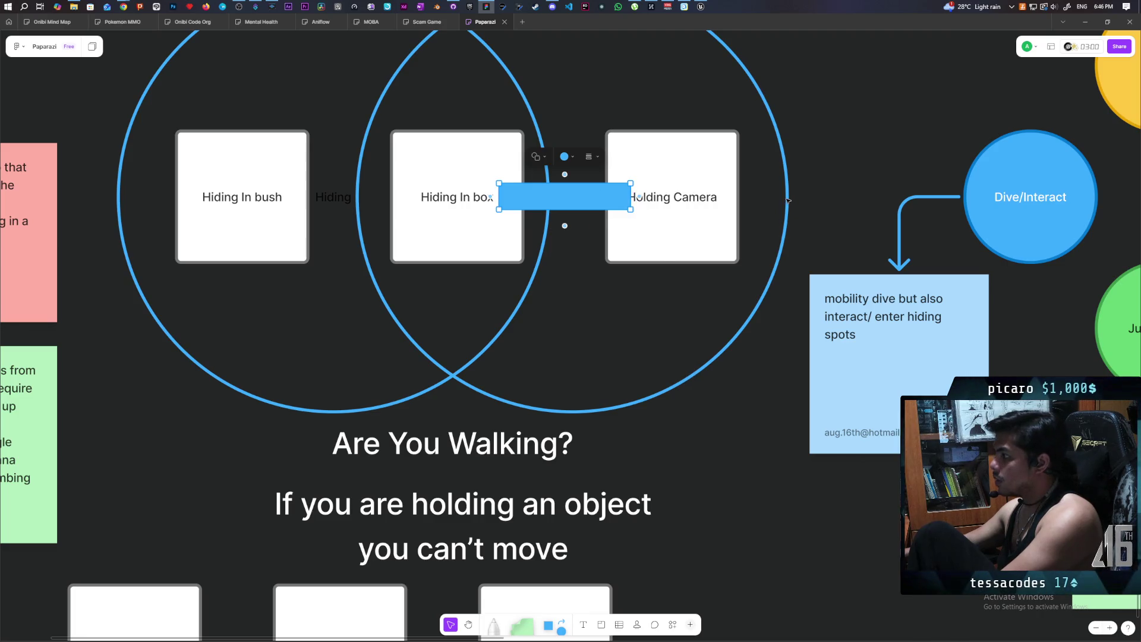
Duplicate the blue bar onto the left circle's Hiding label and recentre the Venn diagram
click(786, 198)
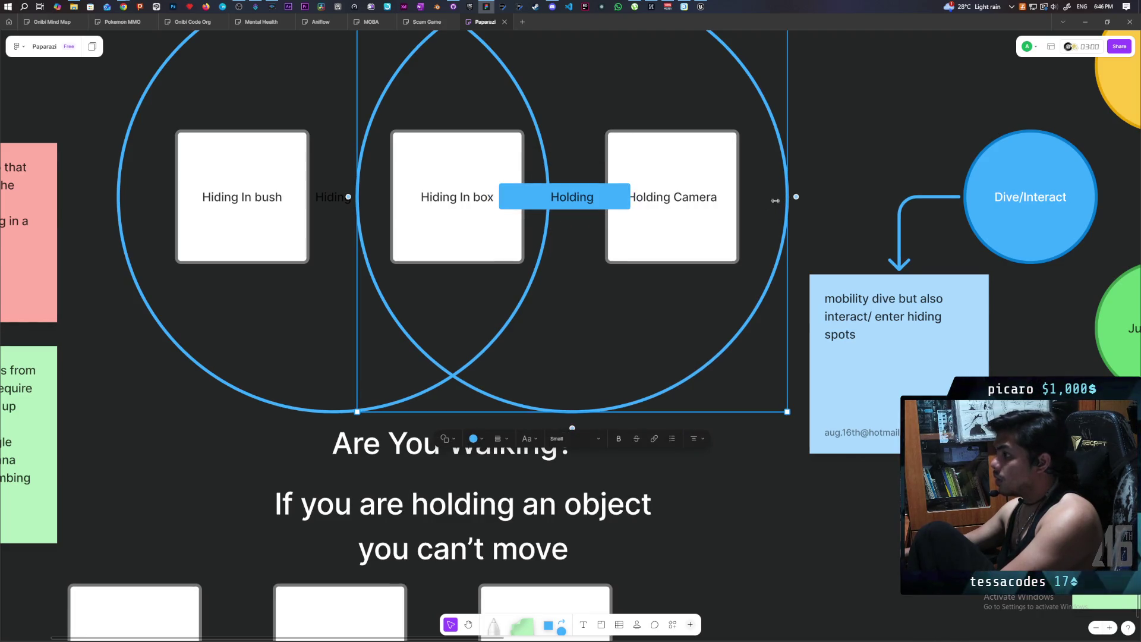
click(323, 200)
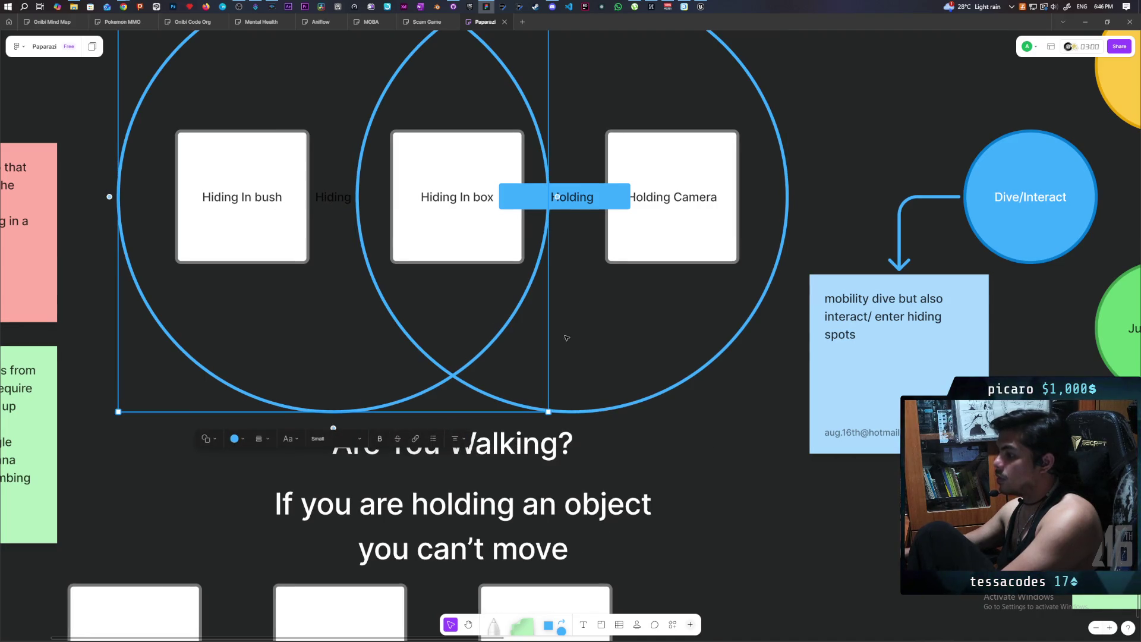
click(604, 201)
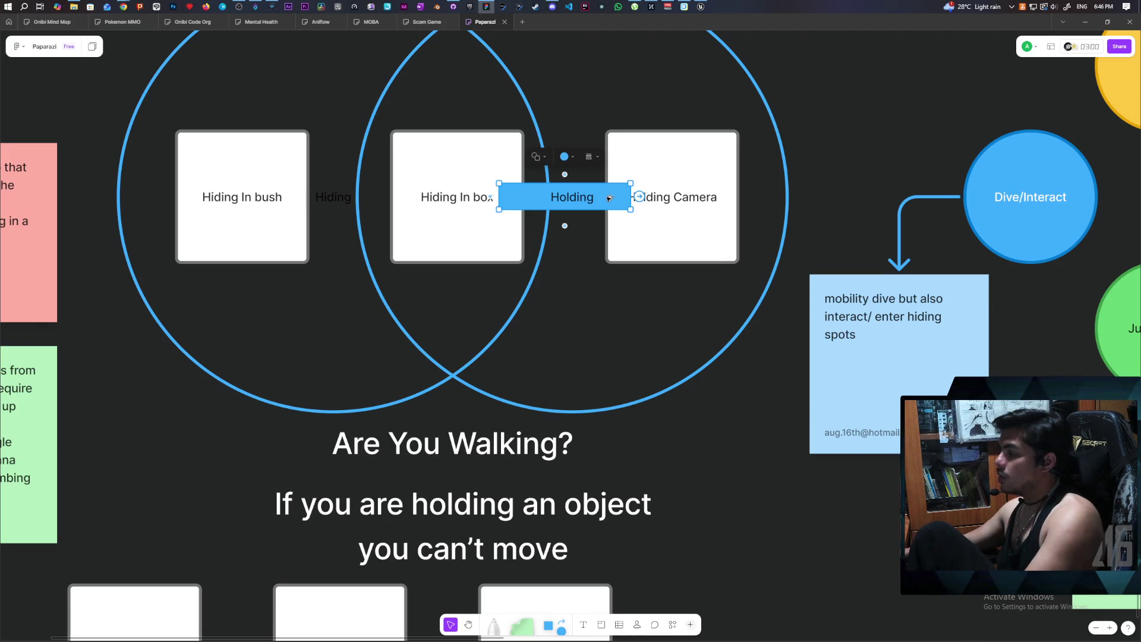
drag(609, 198, 387, 201)
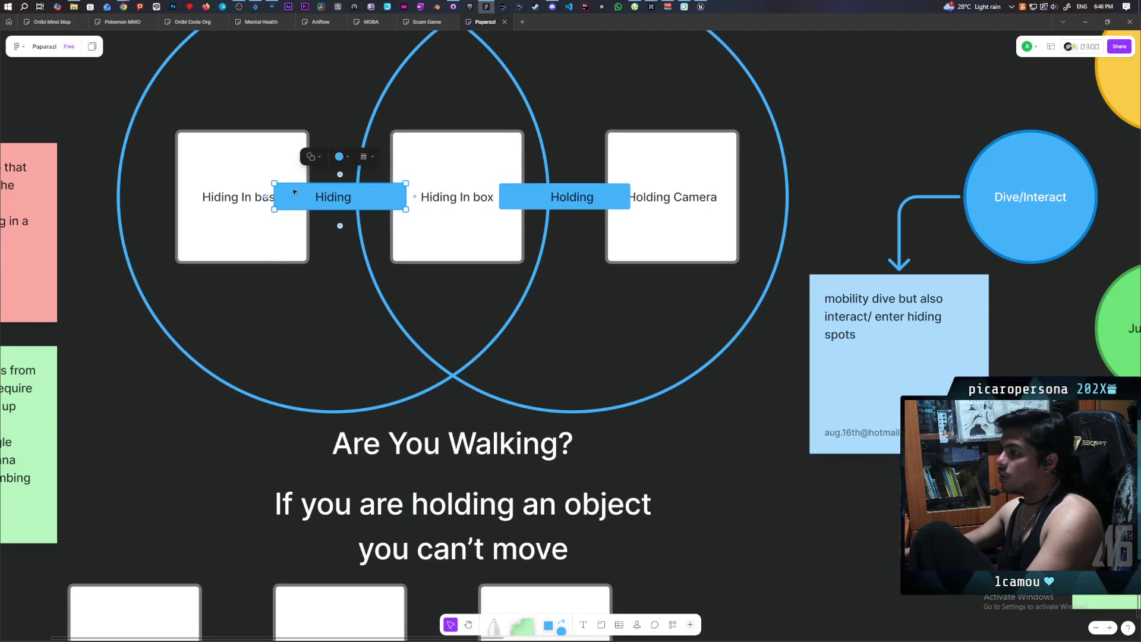
click(265, 162)
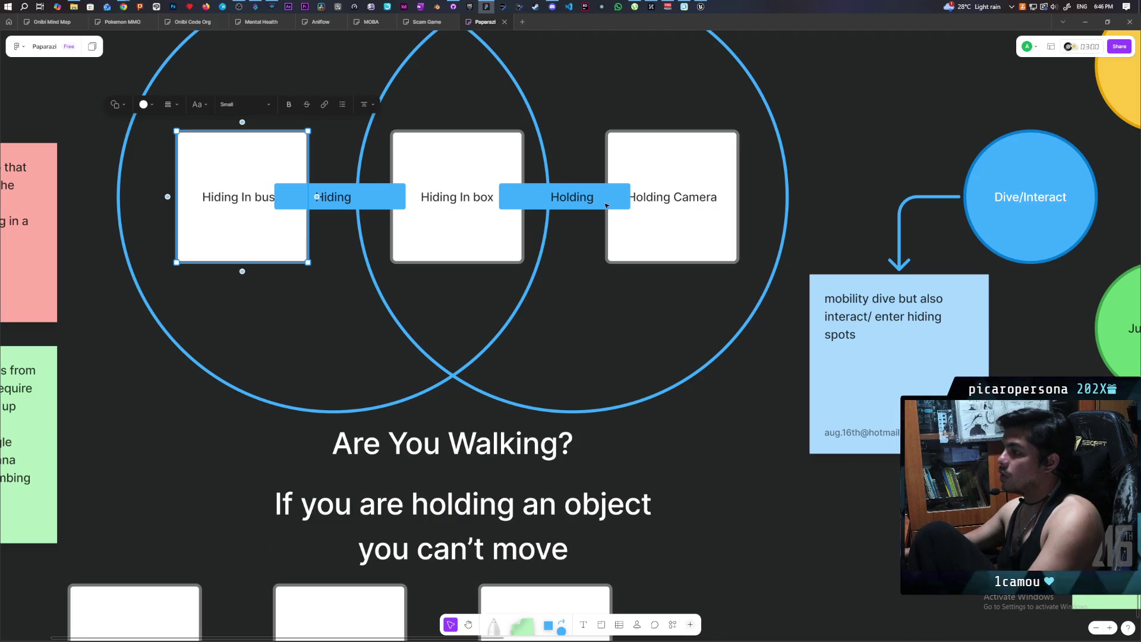
click(595, 300)
drag(596, 294, 658, 377)
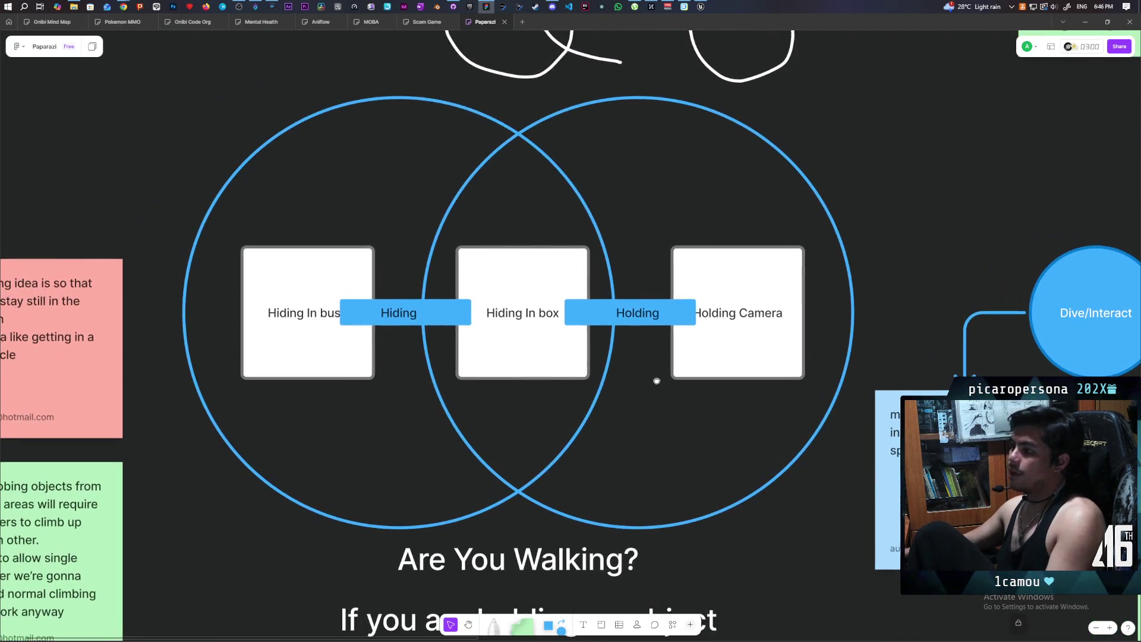
Nudge the Hiding bar right so the Hiding In bush card is uncovered
click(450, 318)
drag(433, 316, 443, 317)
click(758, 559)
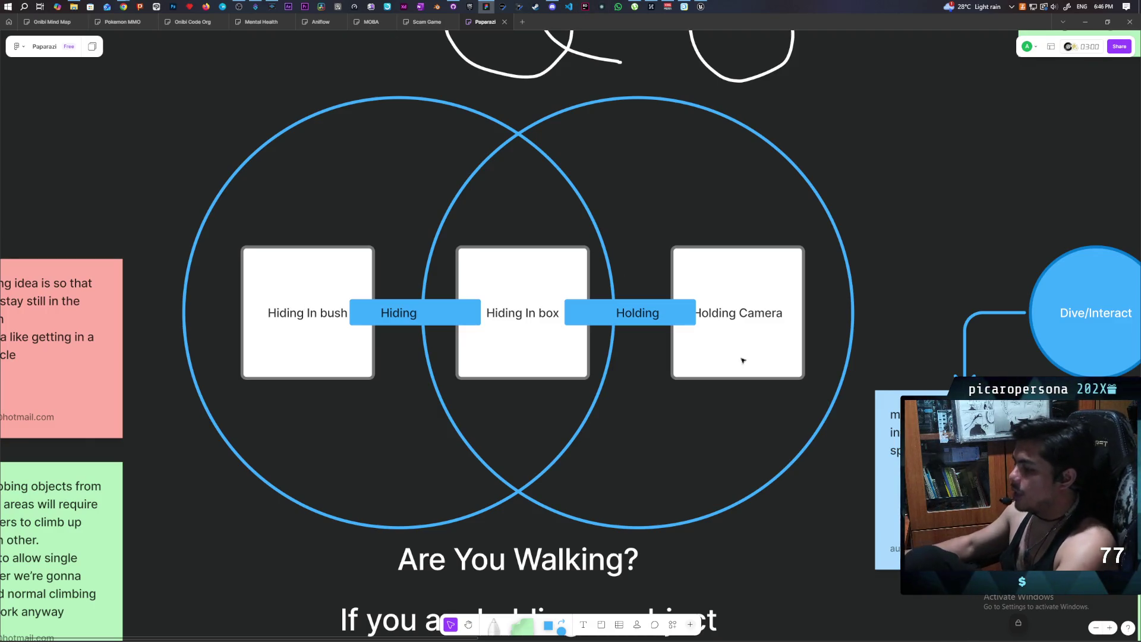
Add a white square card labelled 'Trashcan' below the left circle
mouse_move(548, 625)
mouse_down()
mouse_move(176, 463)
mouse_move(120, 117)
mouse_move(103, 163)
mouse_move(208, 548)
mouse_move(192, 563)
mouse_up()
right_click(330, 519)
click(234, 560)
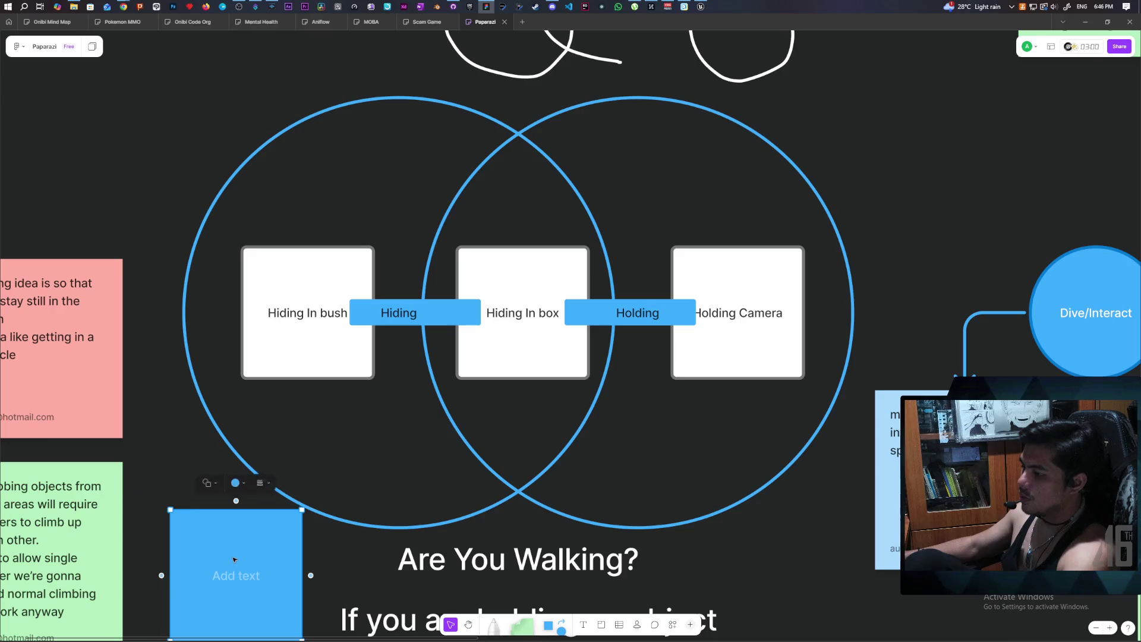
click(138, 483)
click(221, 456)
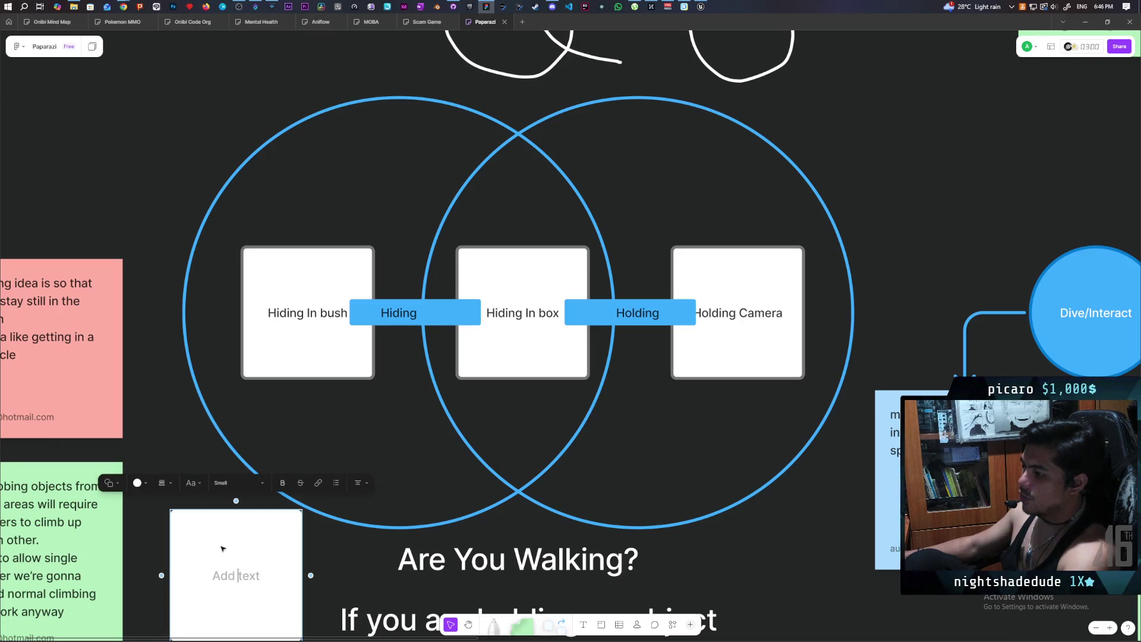
click(233, 576)
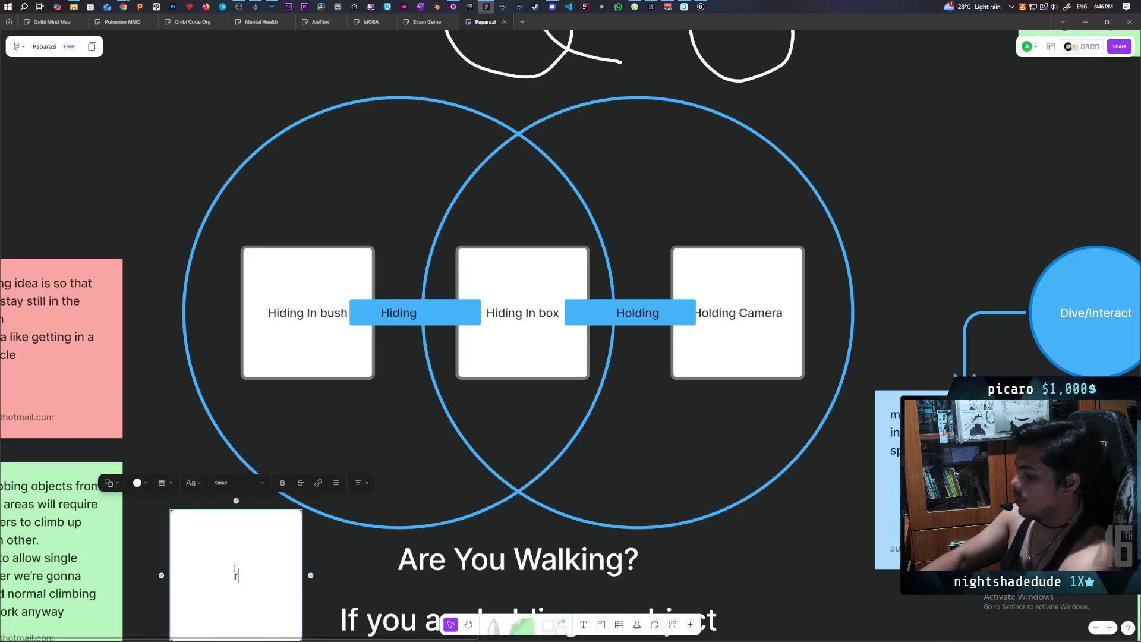
text(Tra)
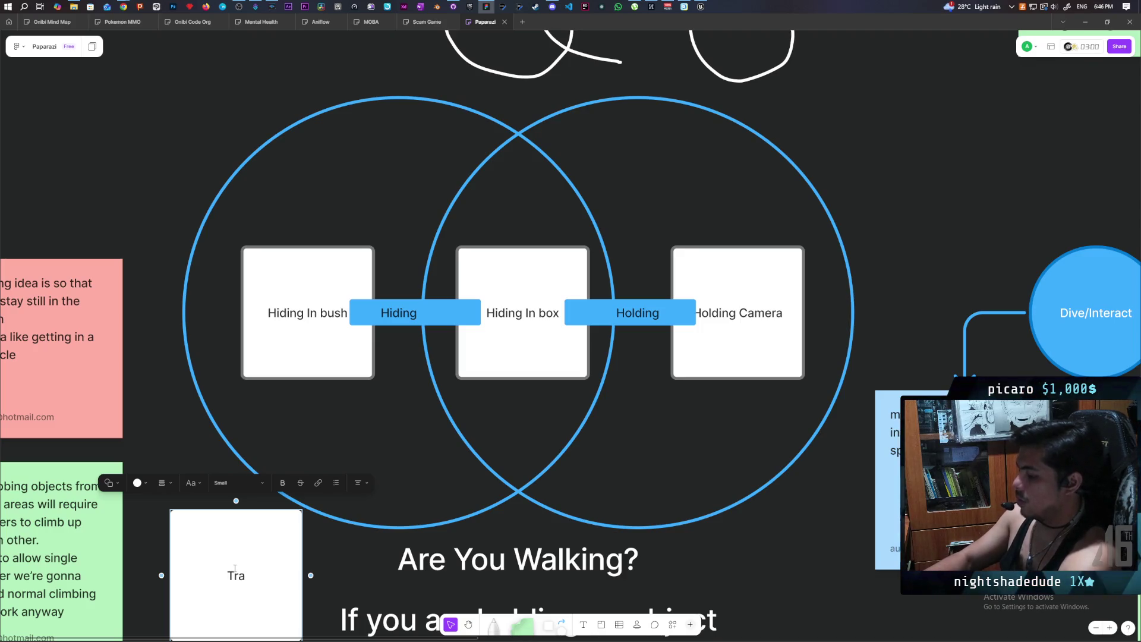
text(shcan)
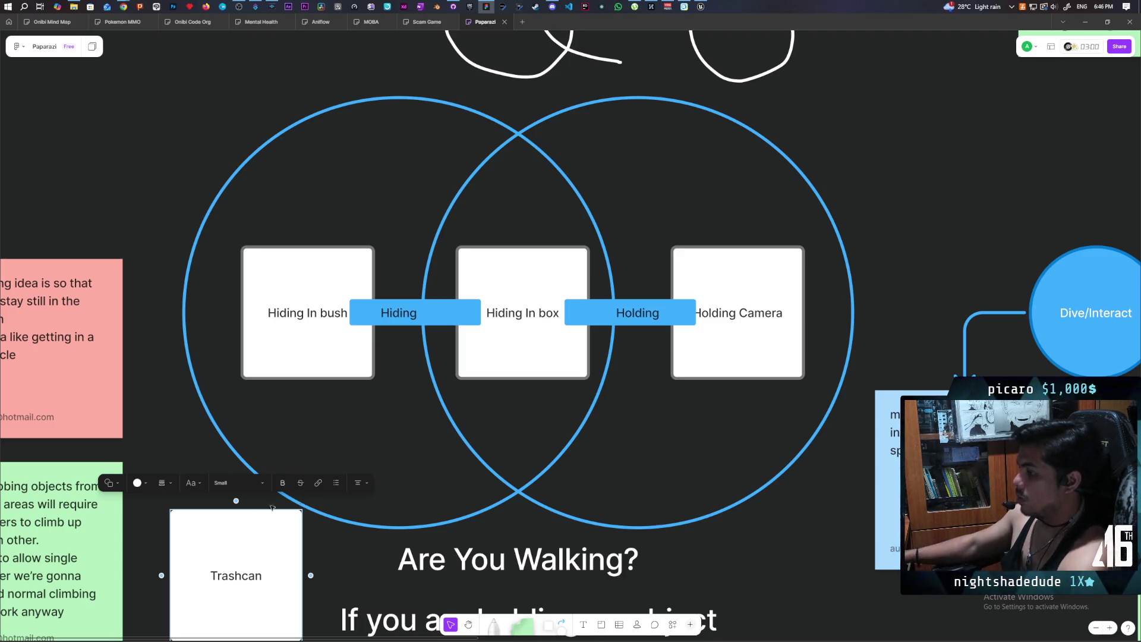
click(250, 502)
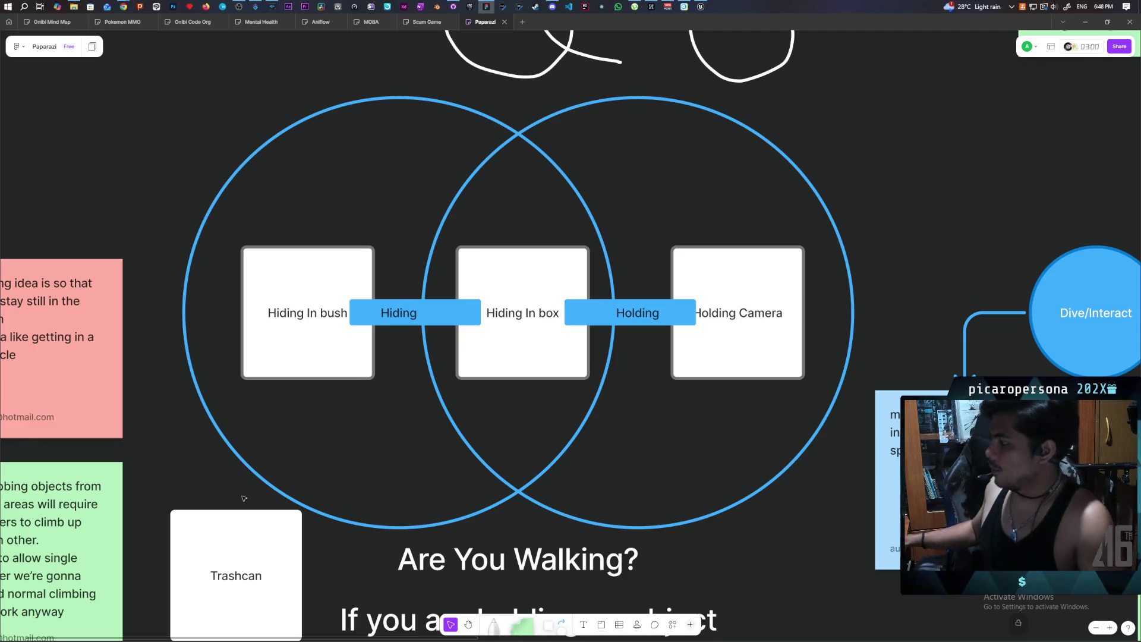
scroll(682, 418, down, 5)
Complete the red circle's label as 'Pick up item', then select and deselect the four coloured circles
scroll(772, 255, down, 3)
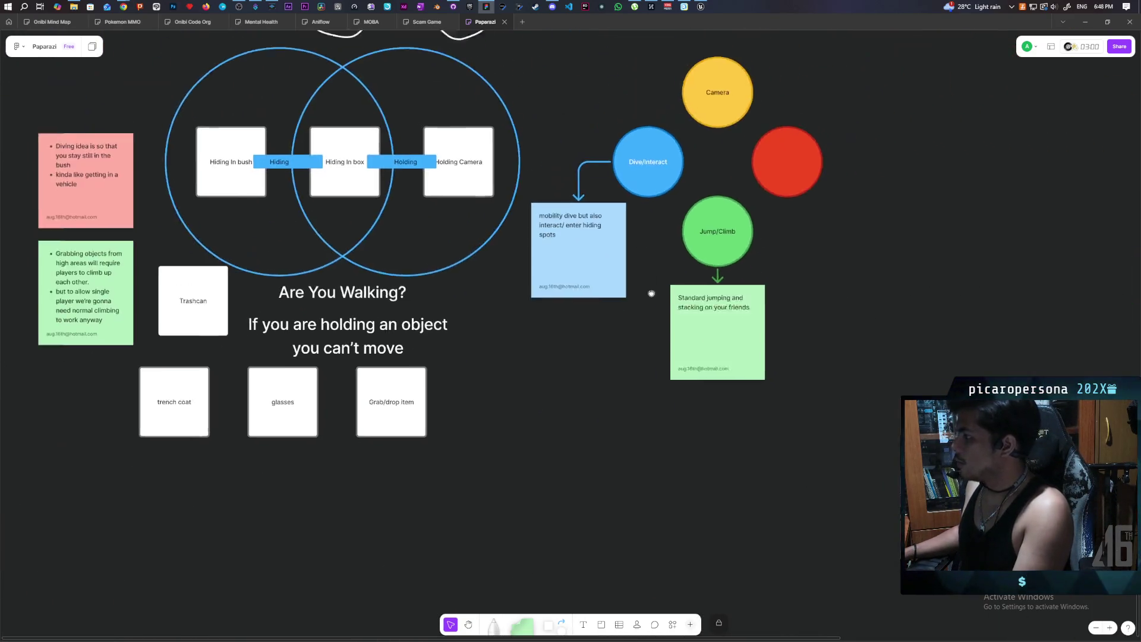
double_click(798, 226)
text(Pick)
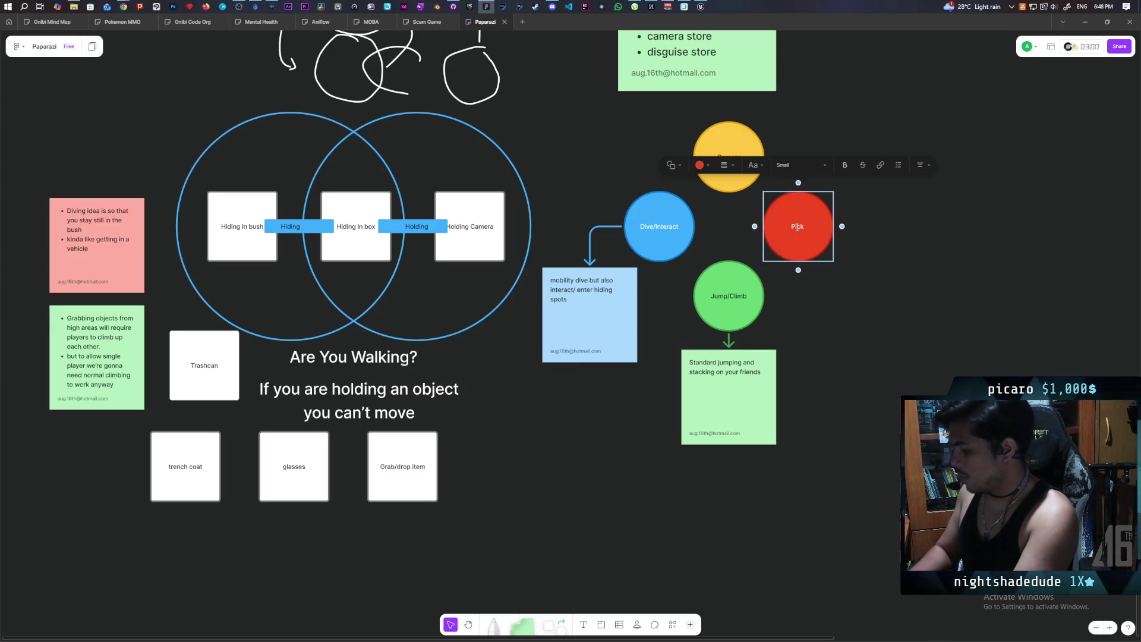
text(up item)
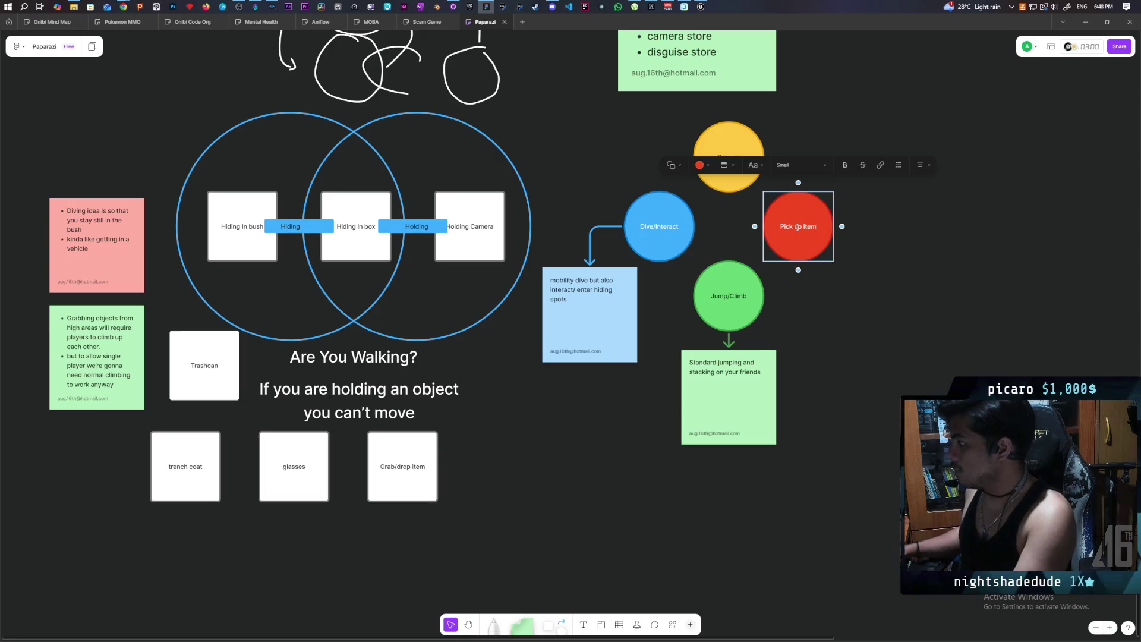
click(872, 337)
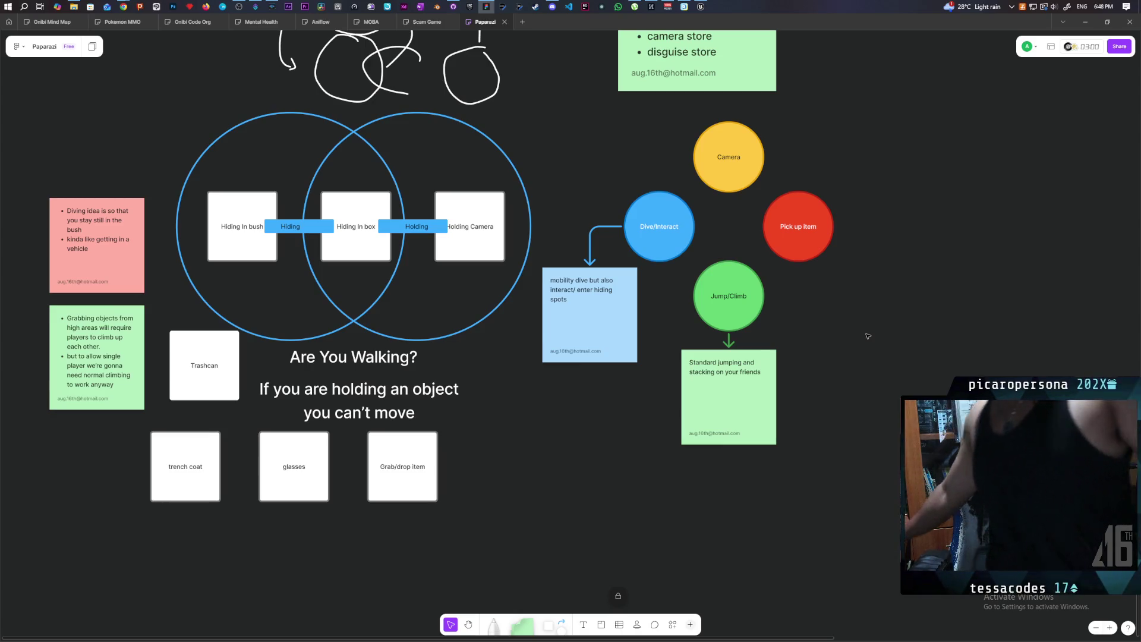
drag(844, 335, 620, 118)
key(Escape)
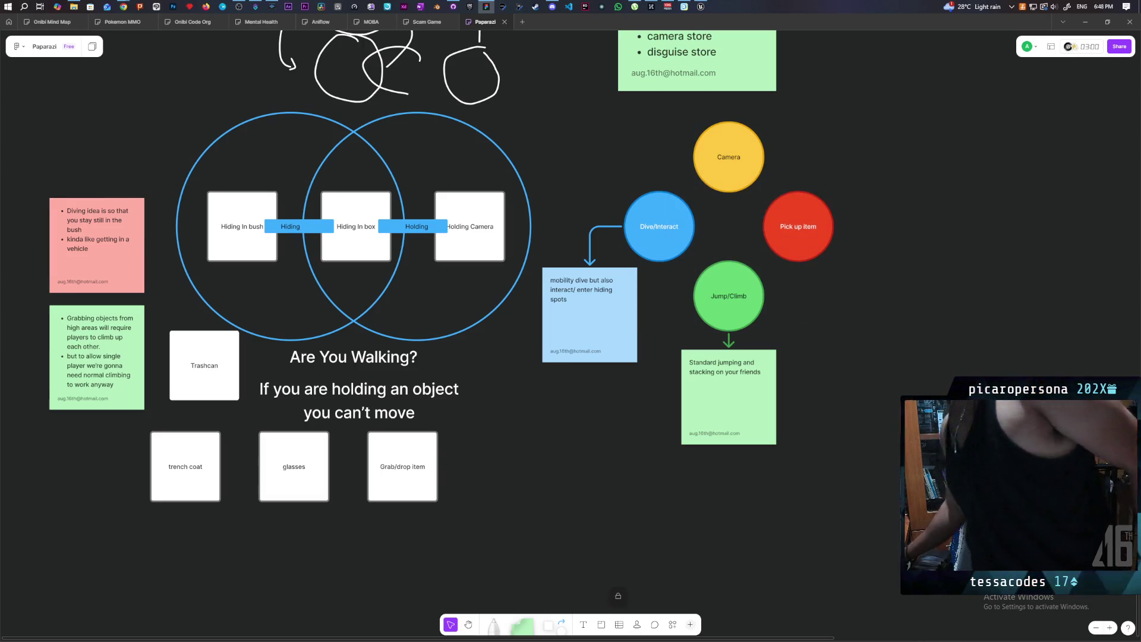
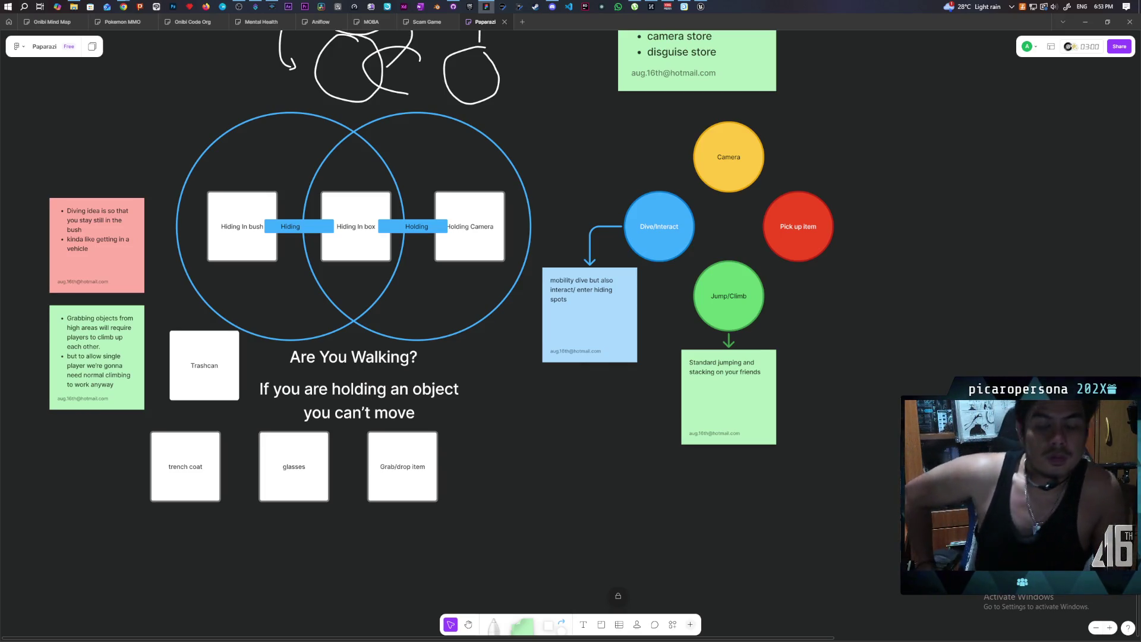
Enter the summary 'more size tests' and commit the two changed Unreal files to main
click(704, 6)
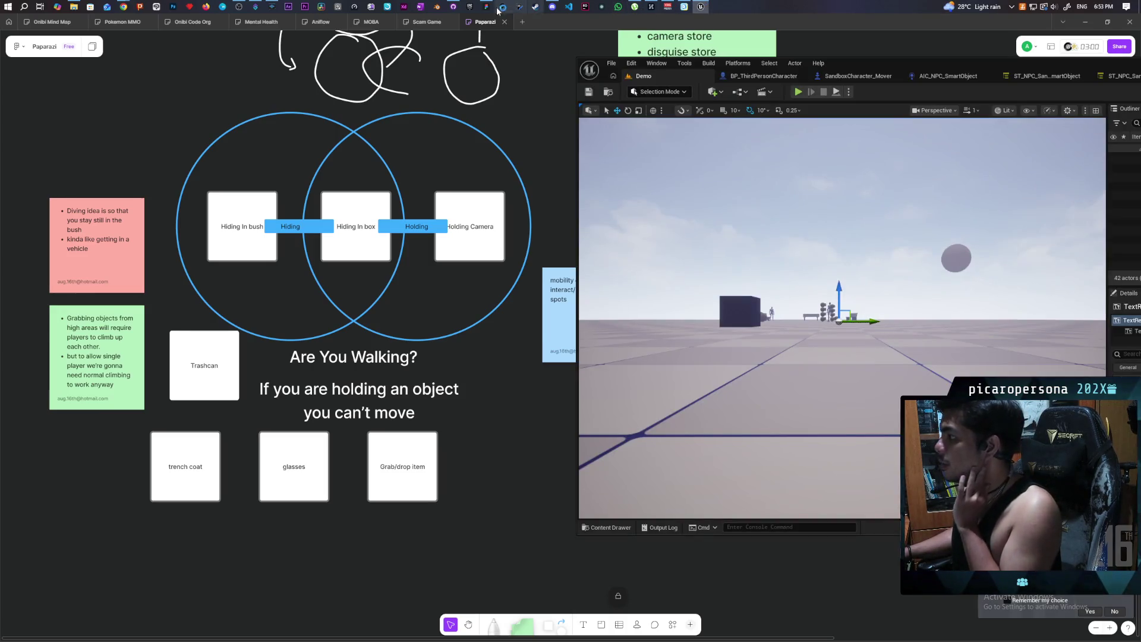
click(453, 7)
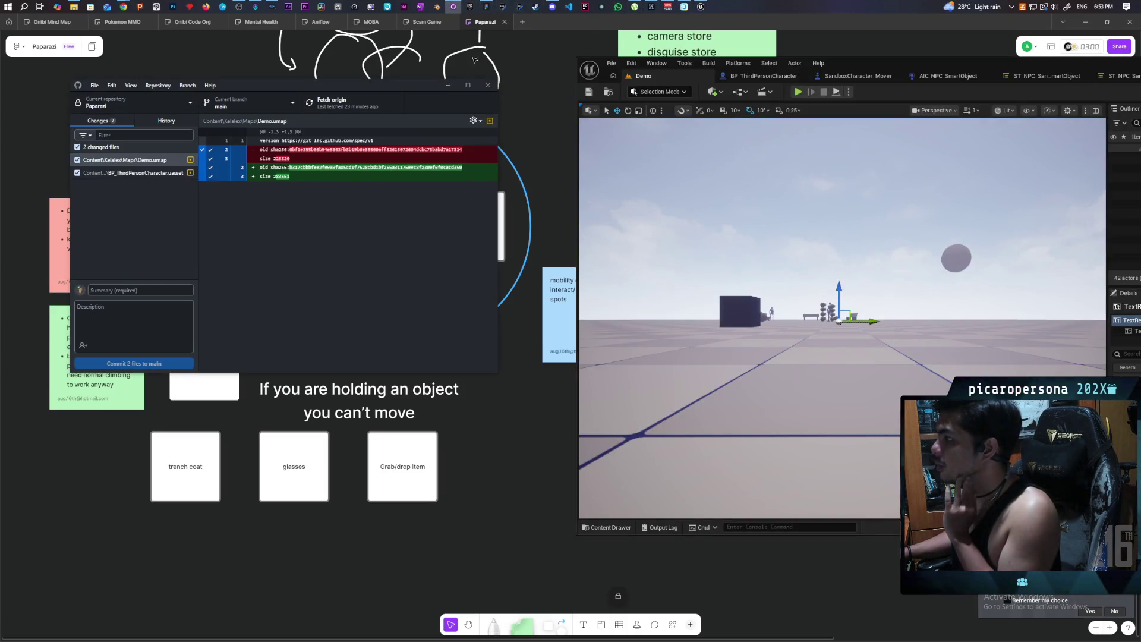
click(97, 292)
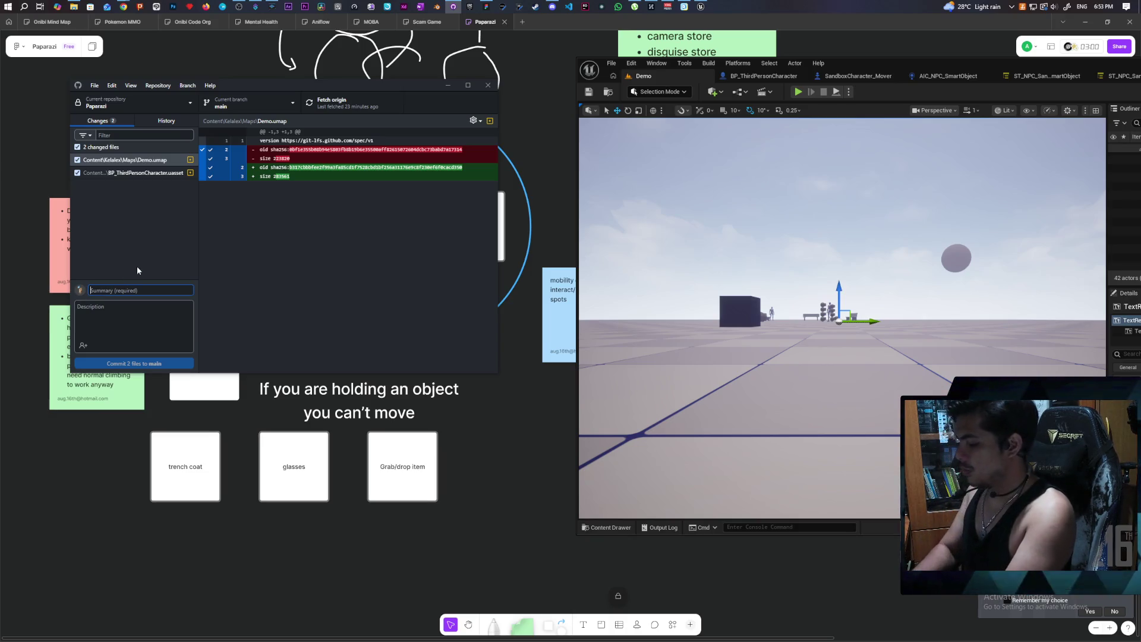
text(mor)
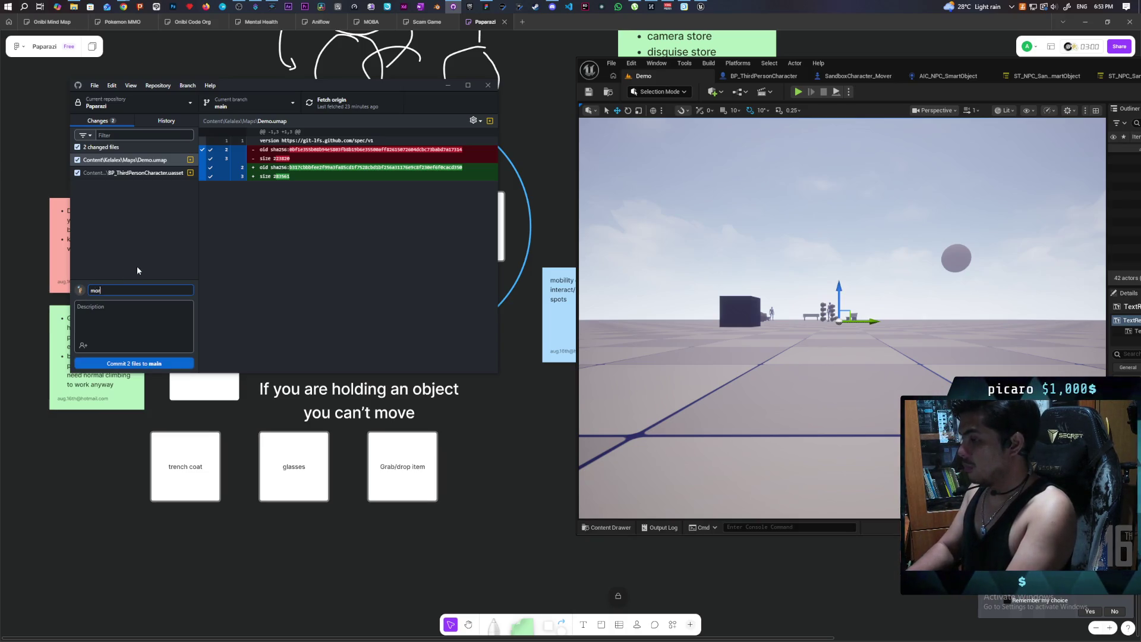
text(e tsts)
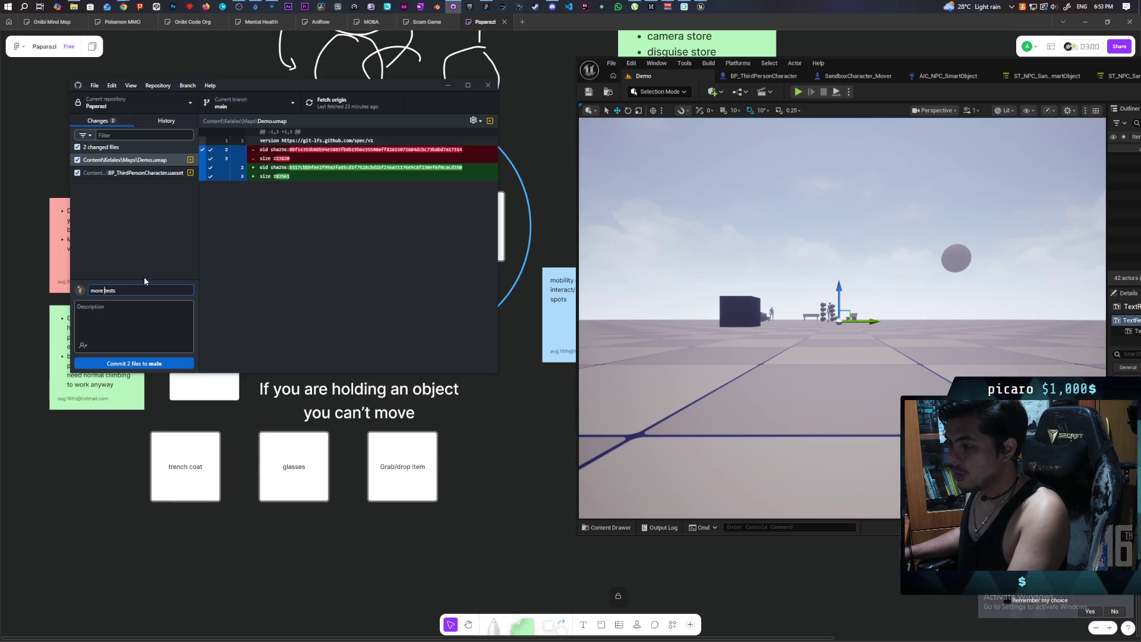
text(ize)
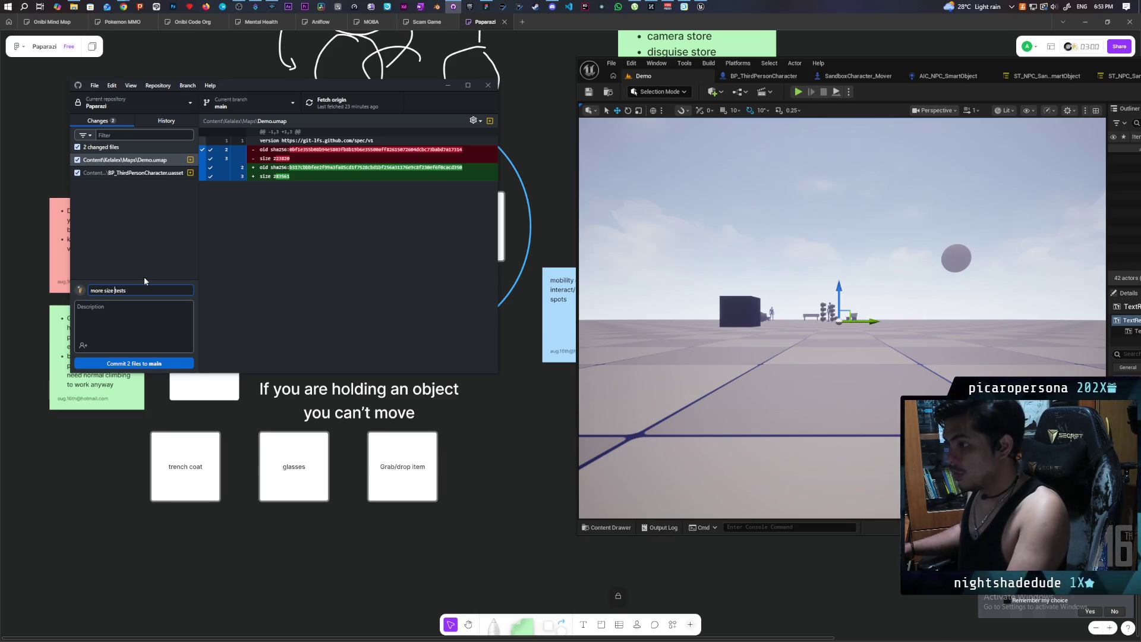
click(135, 363)
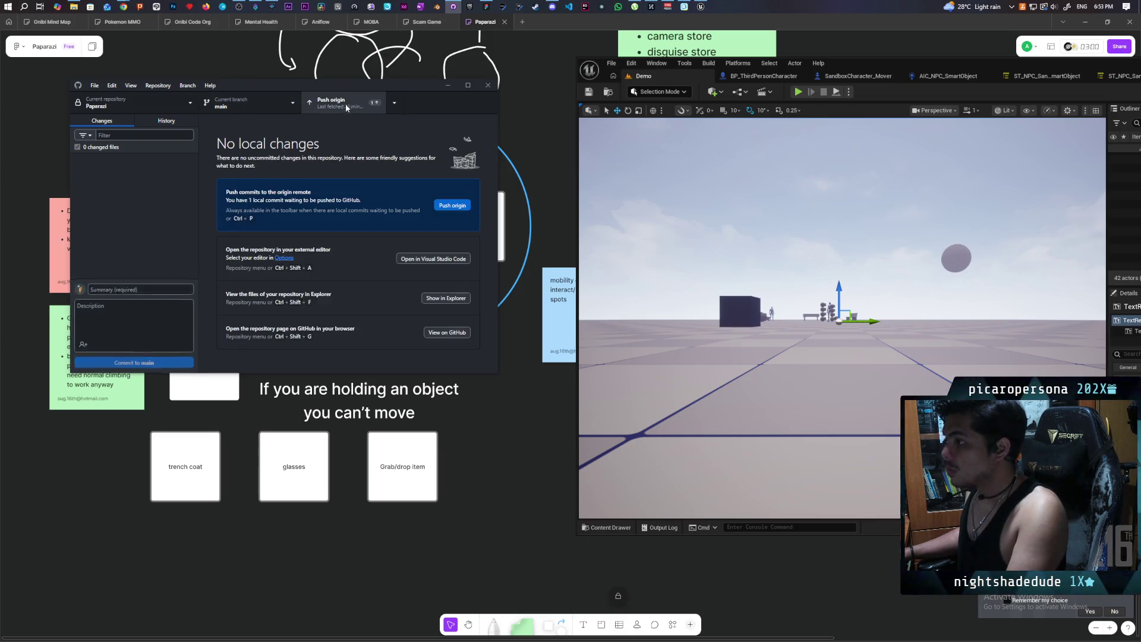
Push the new commit to origin, then return to the Paparazzi design whiteboard
click(346, 105)
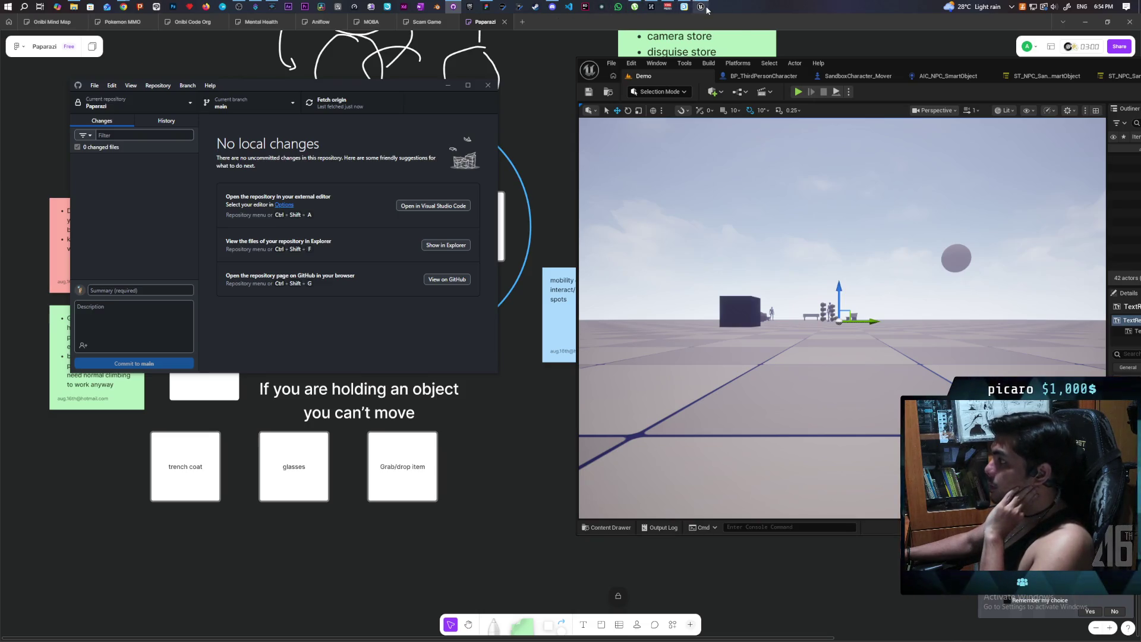
mouse_move(704, 8)
mouse_move(682, 62)
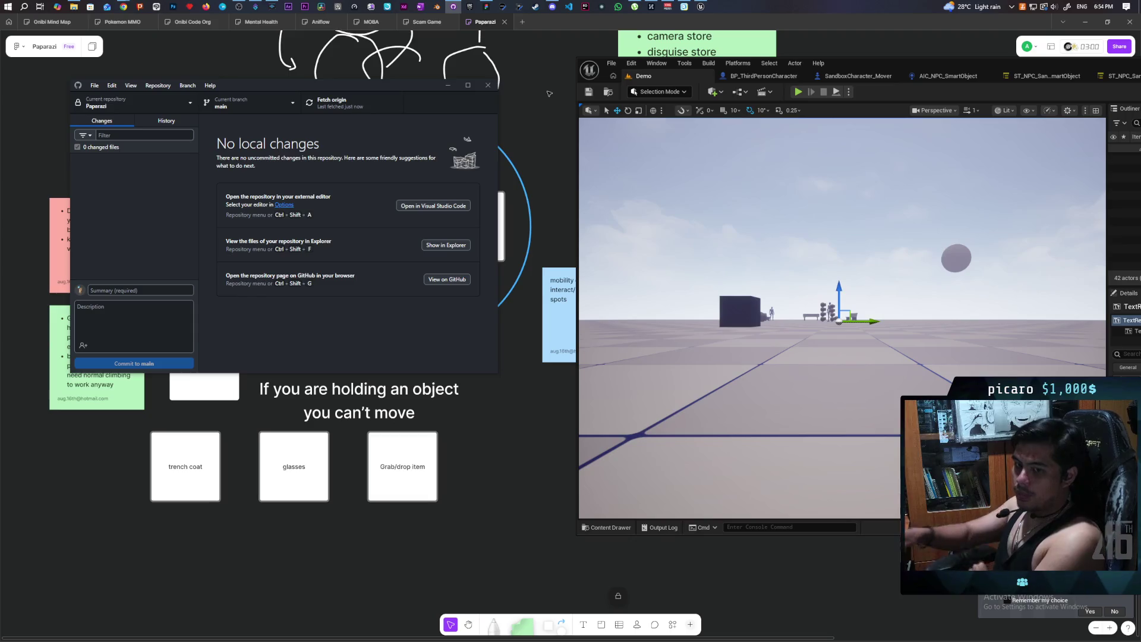
click(542, 93)
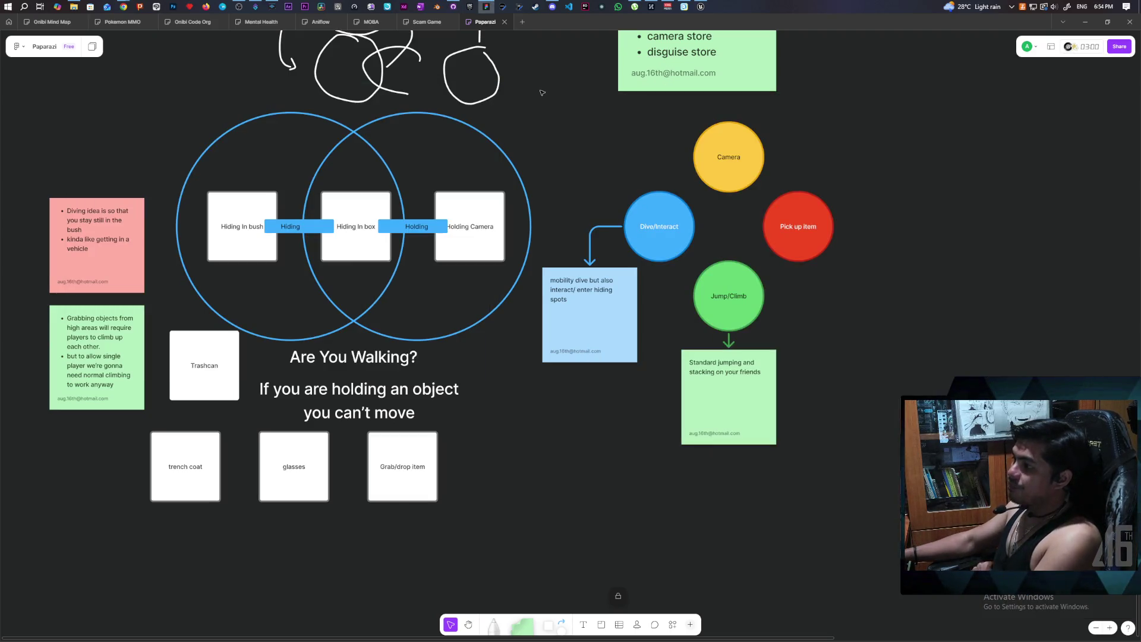